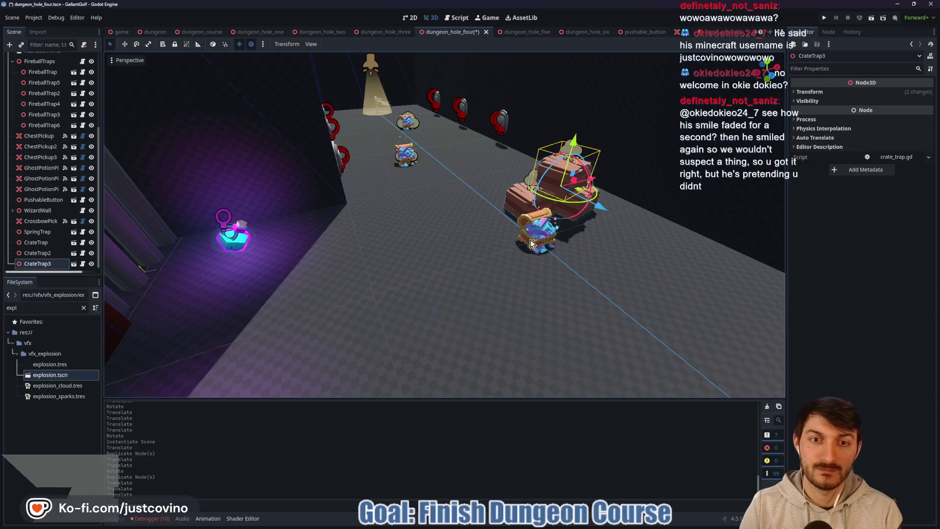
Try sliding the chest pickup along the corridor, then cancel the move
click(535, 243)
drag(534, 243, 512, 245)
key(Escape)
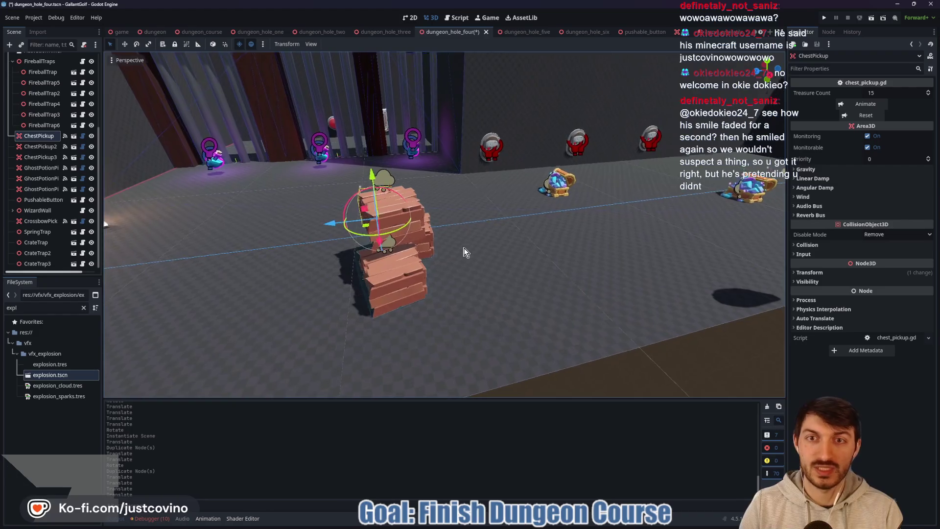
Clear FireballTraps' Connected Button so it no longer references PushableButton, then save the scene
double_click(38, 210)
key(ctrl+s)
scroll(35, 166, up, 3)
click(39, 140)
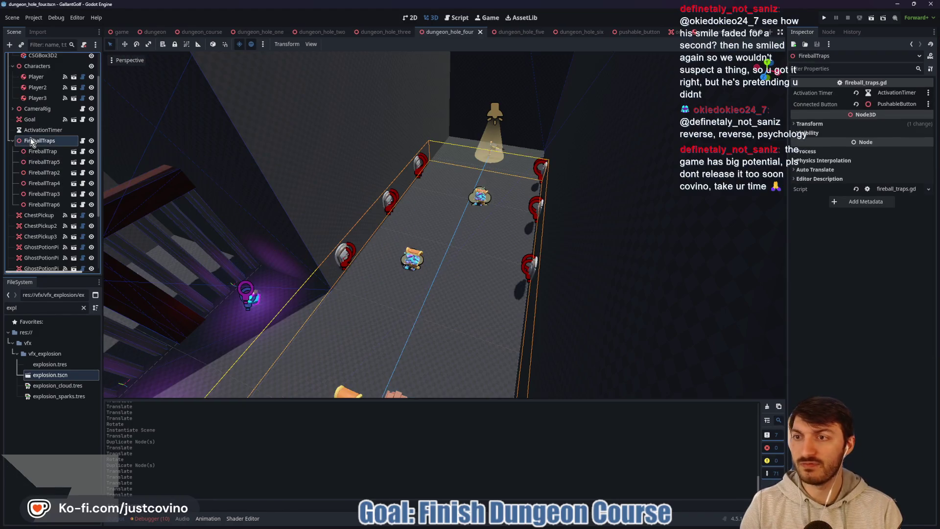
click(856, 104)
key(ctrl+s)
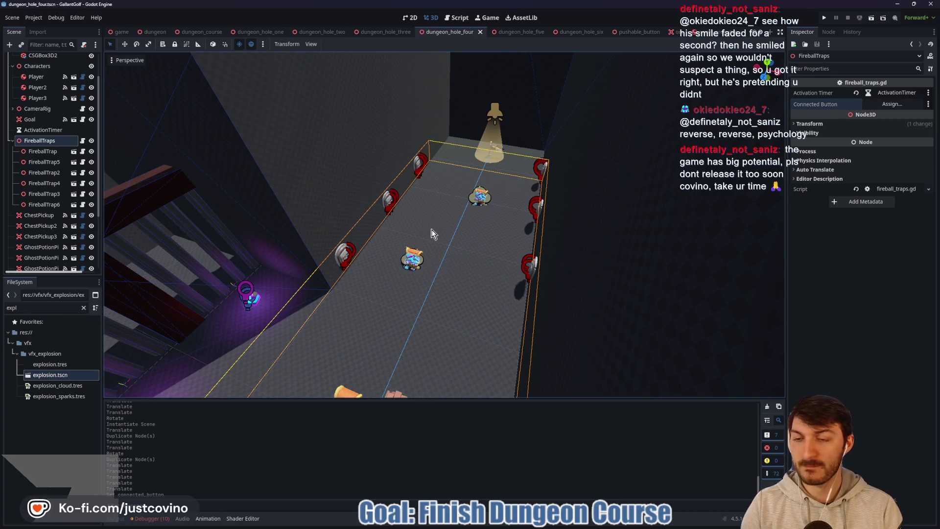
scroll(41, 98, up, 2)
Instance pushable_button.tscn under the DungeonHoleFour root node
click(322, 162)
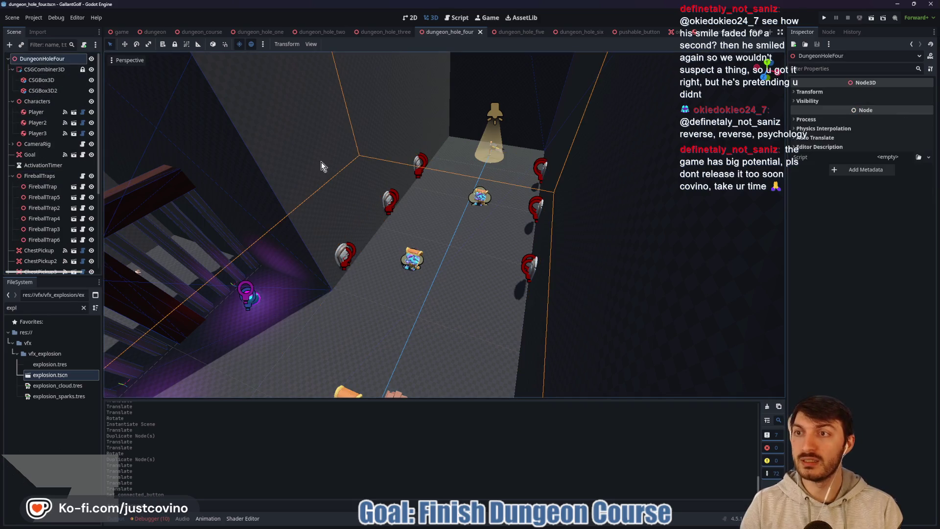
key(ctrl+shift+a)
text(push)
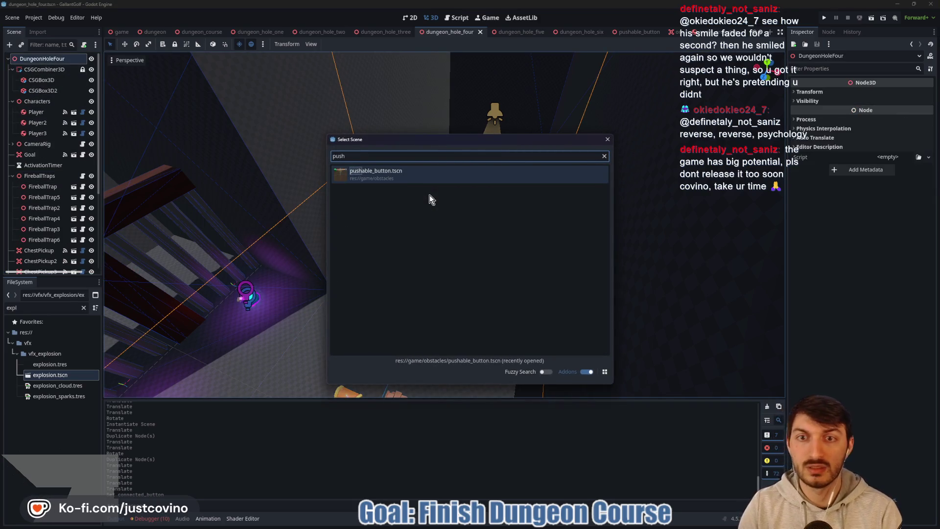
double_click(397, 172)
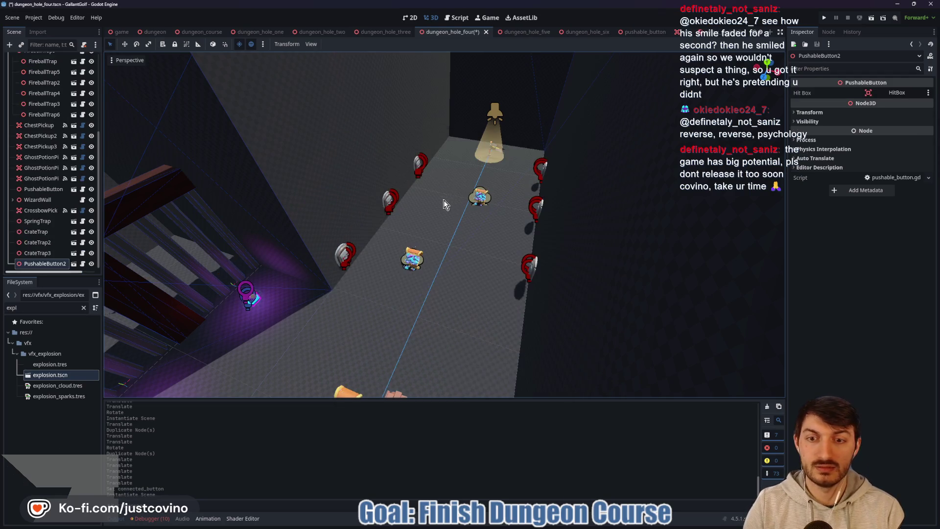
Move PushableButton2 along the corridor and raise it upward
scroll(445, 205, down, 6)
drag(385, 373, 474, 231)
scroll(490, 249, up, 10)
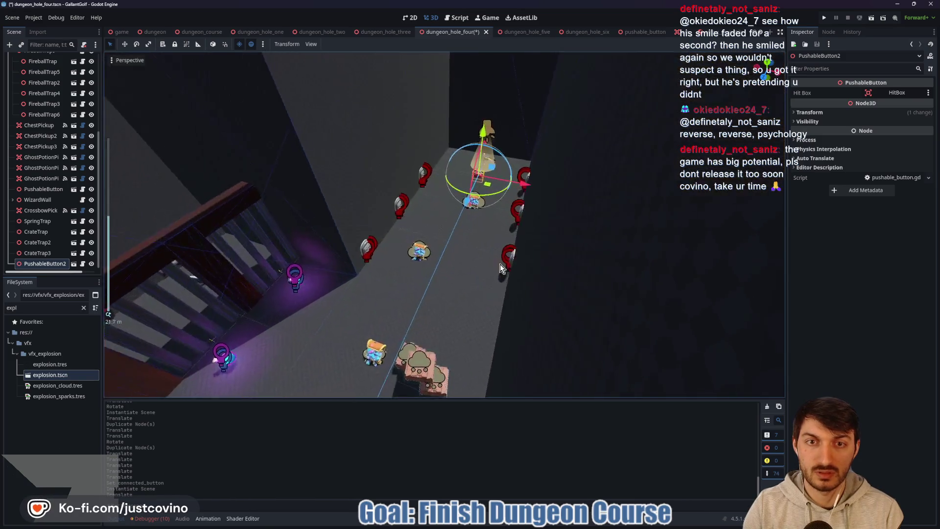
scroll(500, 263, up, 12)
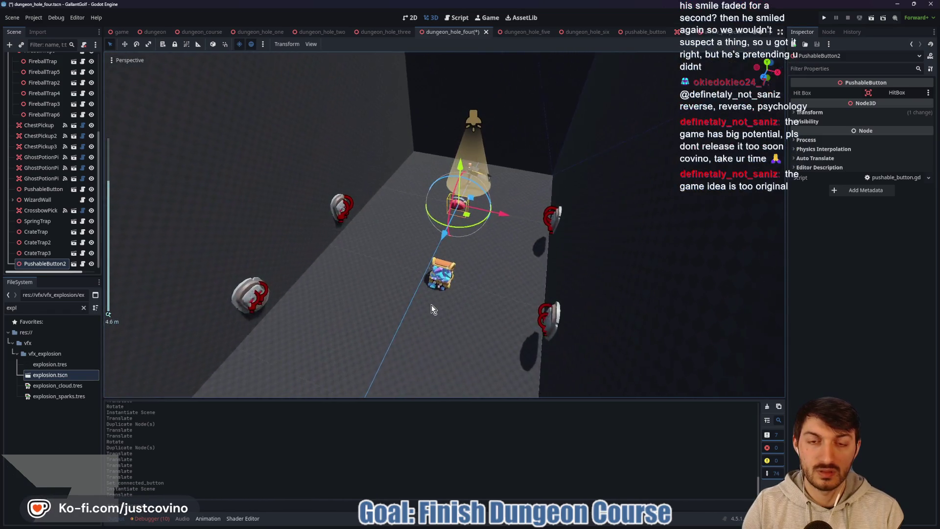
scroll(431, 305, up, 10)
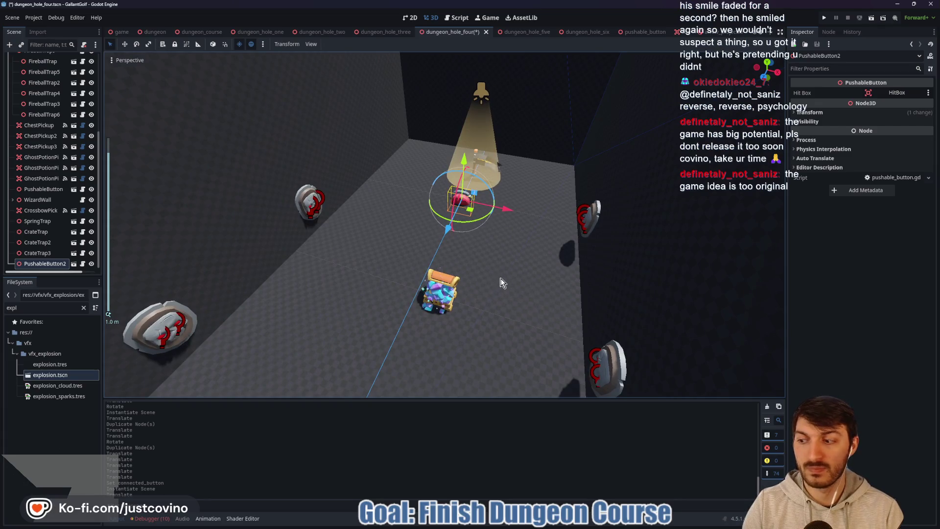
mouse_move(502, 281)
mouse_down()
mouse_move(470, 334)
mouse_move(439, 342)
mouse_up()
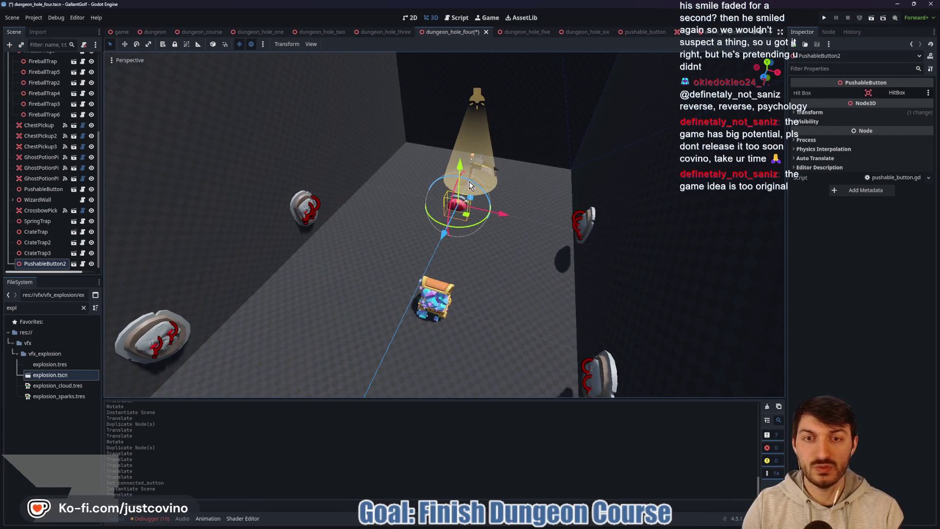
drag(469, 181, 461, 142)
Shift PushableButton2 sideways and adjust its height to sit near the goal
mouse_move(434, 264)
mouse_down()
mouse_move(256, 240)
mouse_move(535, 286)
mouse_up()
scroll(536, 286, down, 3)
mouse_move(496, 263)
mouse_down()
mouse_move(545, 276)
mouse_move(384, 167)
mouse_move(383, 278)
mouse_up()
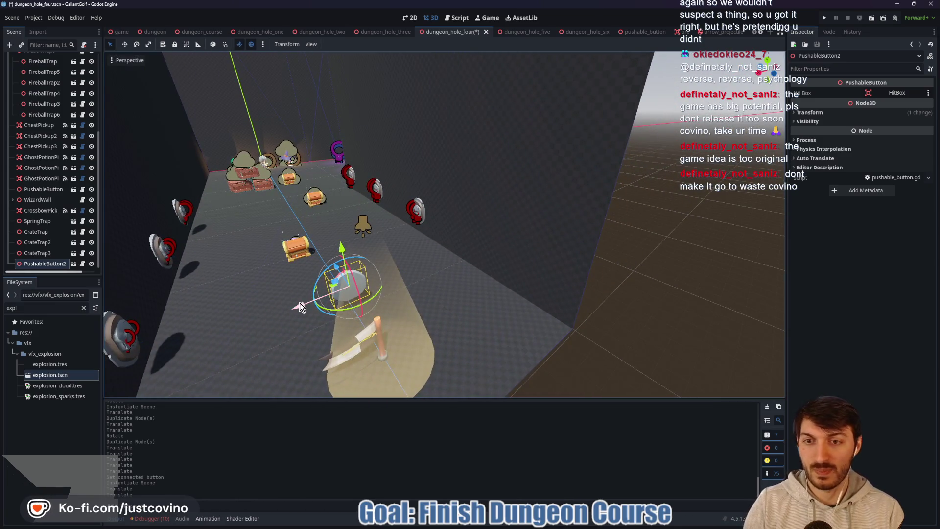
drag(300, 308, 392, 199)
mouse_move(392, 199)
mouse_down()
mouse_move(370, 212)
mouse_move(381, 198)
mouse_up()
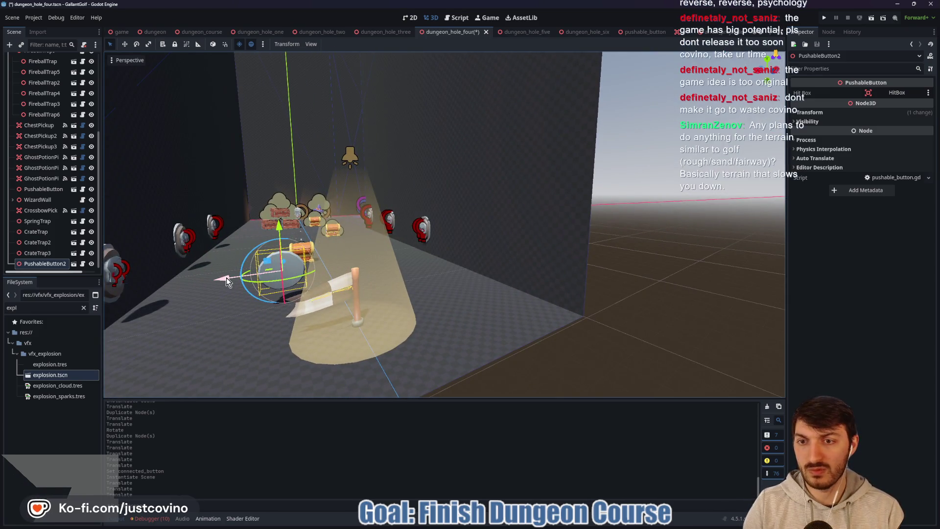
drag(223, 283, 228, 282)
mouse_move(286, 228)
mouse_down()
mouse_move(358, 256)
mouse_move(363, 223)
mouse_move(418, 211)
mouse_move(299, 223)
mouse_up()
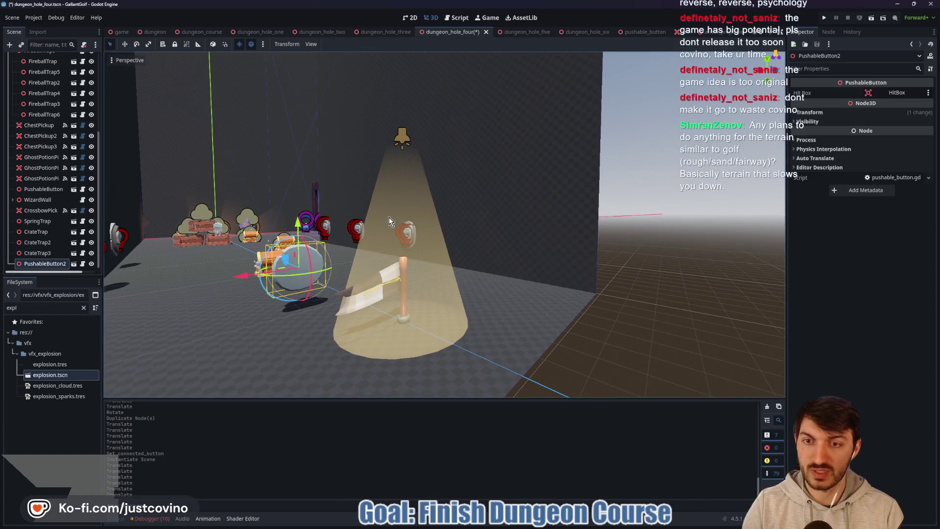
click(406, 289)
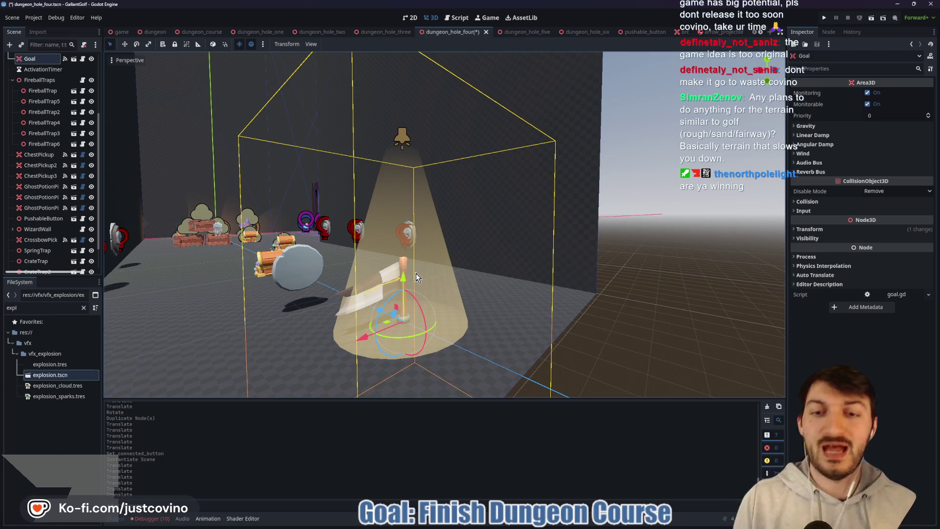
drag(327, 226, 410, 262)
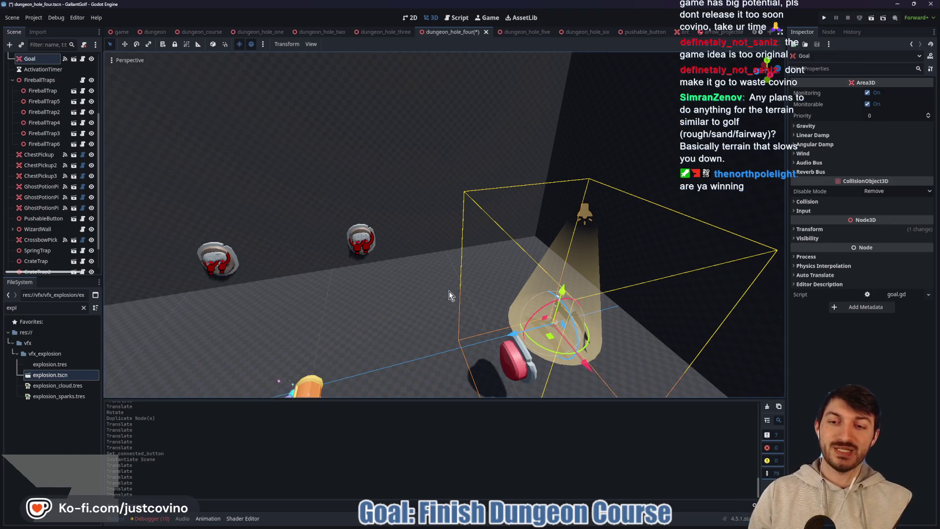
mouse_move(390, 287)
mouse_down()
mouse_move(451, 278)
mouse_move(549, 283)
mouse_up()
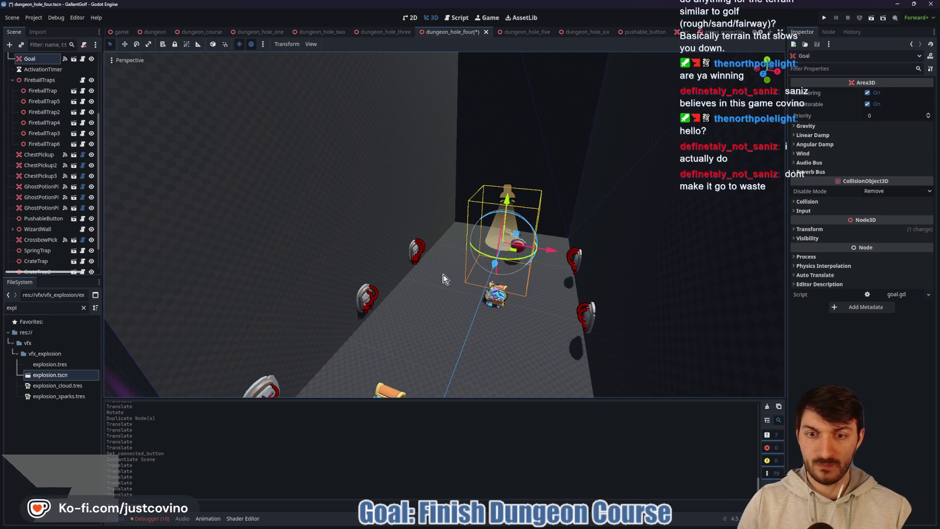
Slide the first FireballTrap and FireballTrap5 to new spots along the corridor
scroll(440, 303, down, 4)
scroll(456, 325, up, 4)
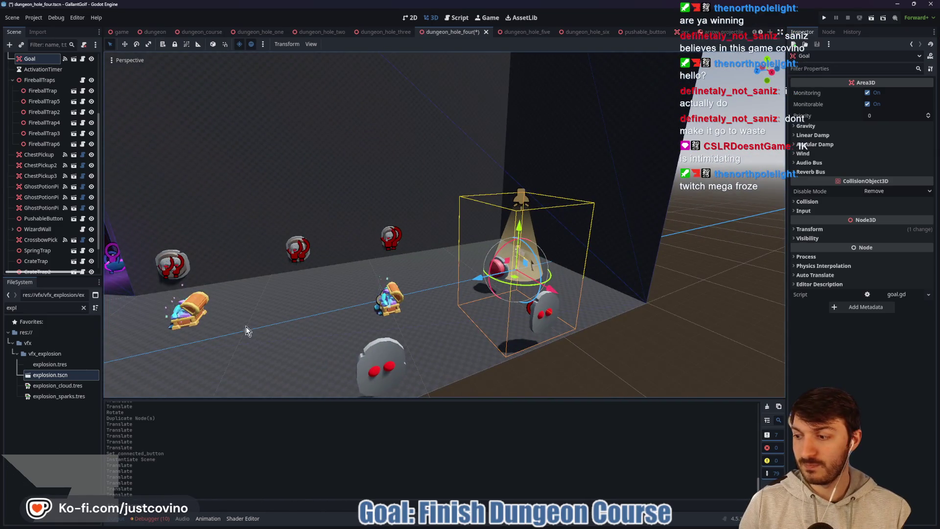
scroll(264, 333, down, 2)
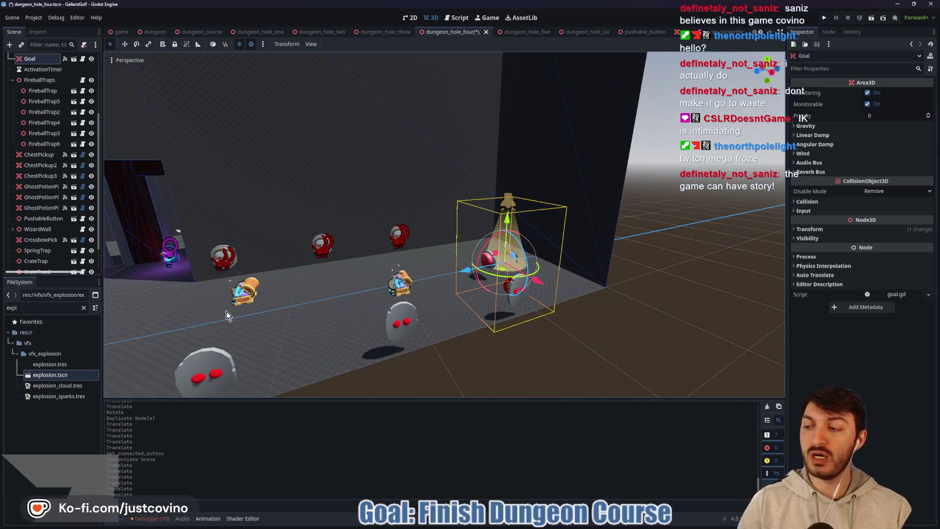
click(329, 277)
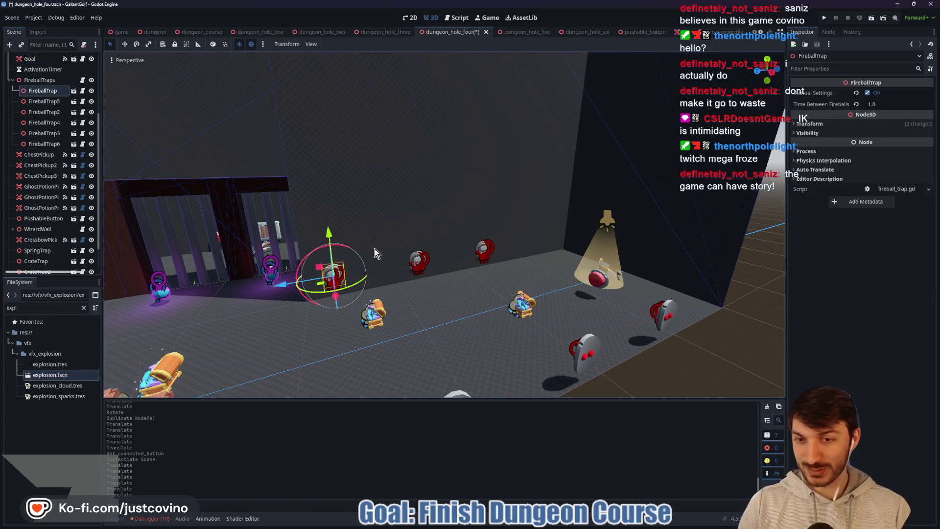
mouse_move(447, 324)
mouse_down()
mouse_move(414, 299)
mouse_move(424, 308)
mouse_move(398, 309)
mouse_move(447, 315)
mouse_move(418, 319)
mouse_up()
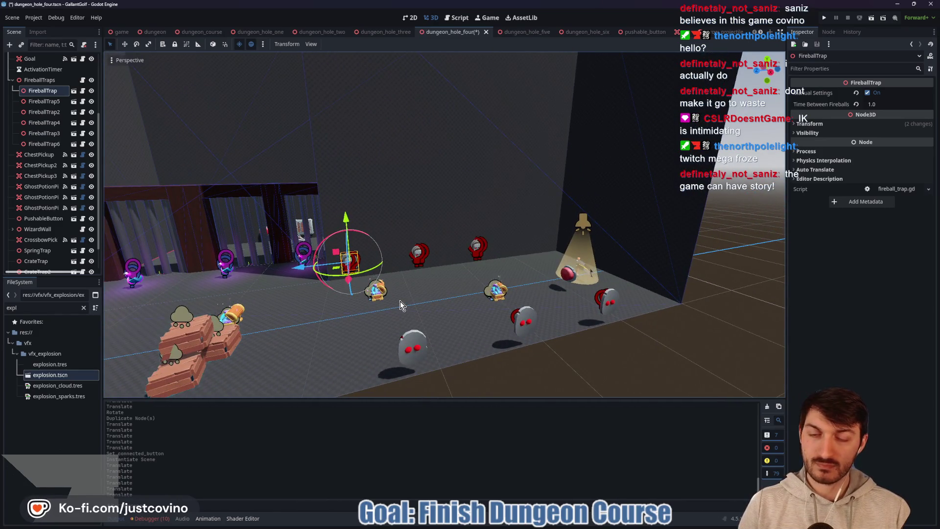
mouse_move(408, 280)
mouse_down()
mouse_move(404, 266)
mouse_move(372, 265)
mouse_up()
drag(304, 257, 283, 262)
click(440, 304)
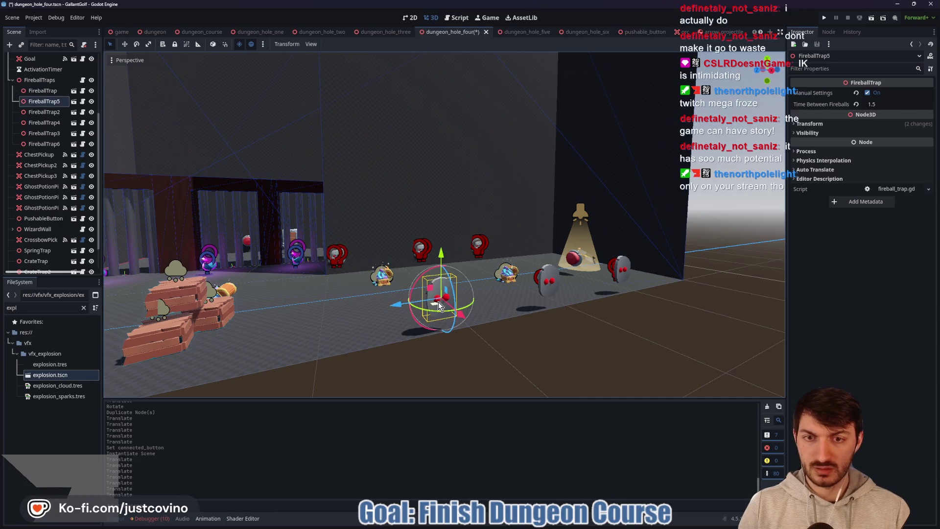
mouse_move(389, 305)
mouse_down()
mouse_move(347, 313)
mouse_move(443, 304)
mouse_move(434, 307)
mouse_up()
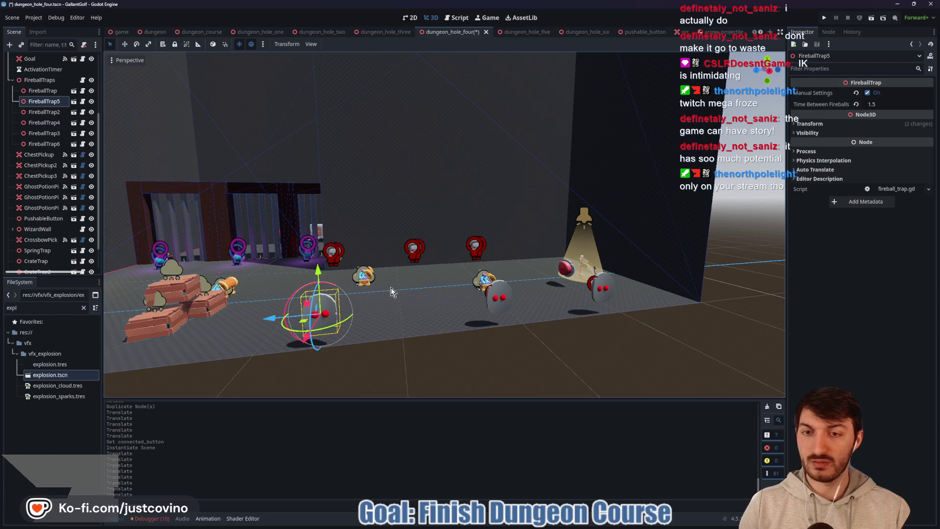
Reposition FireballTrap4, FireballTrap3 and FireballTrap6 along the corridor
drag(372, 295, 308, 280)
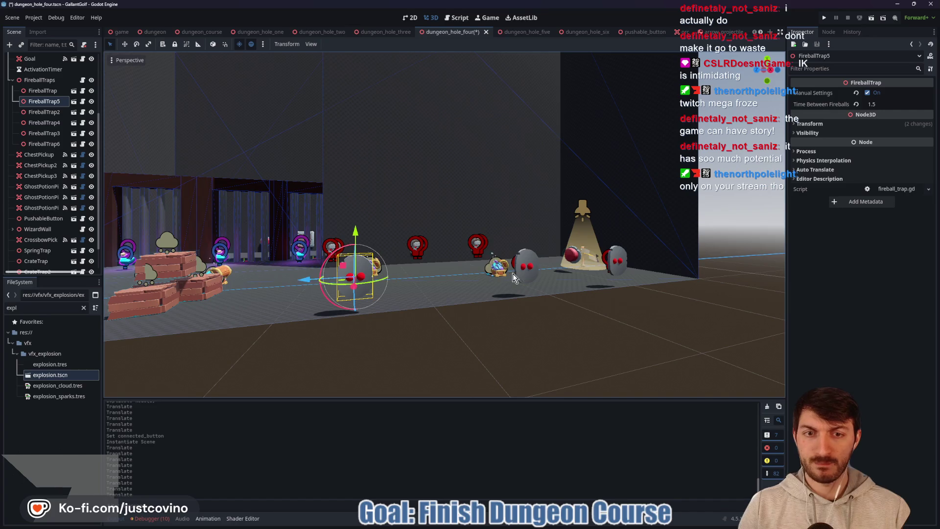
mouse_move(460, 293)
mouse_down()
mouse_move(419, 245)
mouse_move(338, 253)
mouse_move(352, 306)
mouse_move(392, 299)
mouse_up()
click(415, 246)
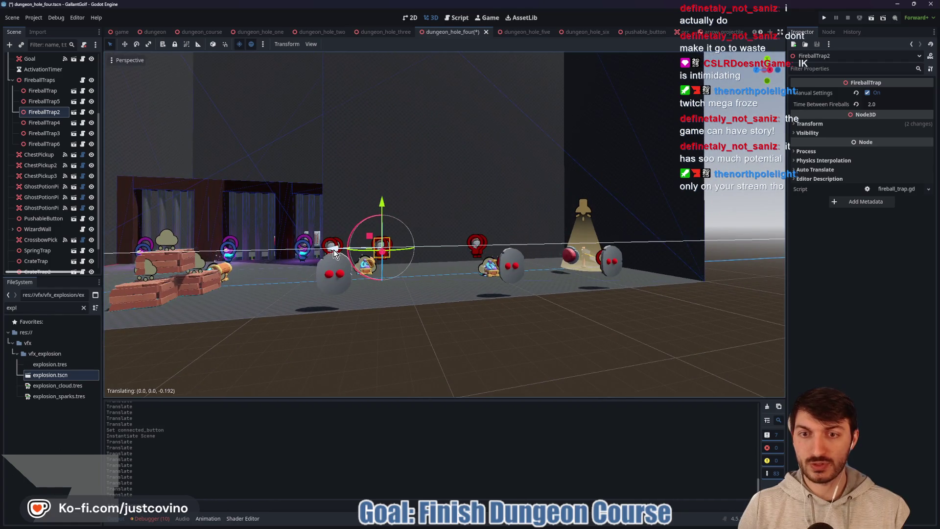
click(513, 272)
drag(471, 266, 377, 274)
mouse_move(419, 301)
mouse_down()
mouse_move(410, 299)
mouse_move(418, 309)
mouse_up()
click(474, 248)
drag(451, 282, 444, 275)
mouse_move(431, 245)
mouse_down()
mouse_move(366, 246)
mouse_move(375, 245)
mouse_up()
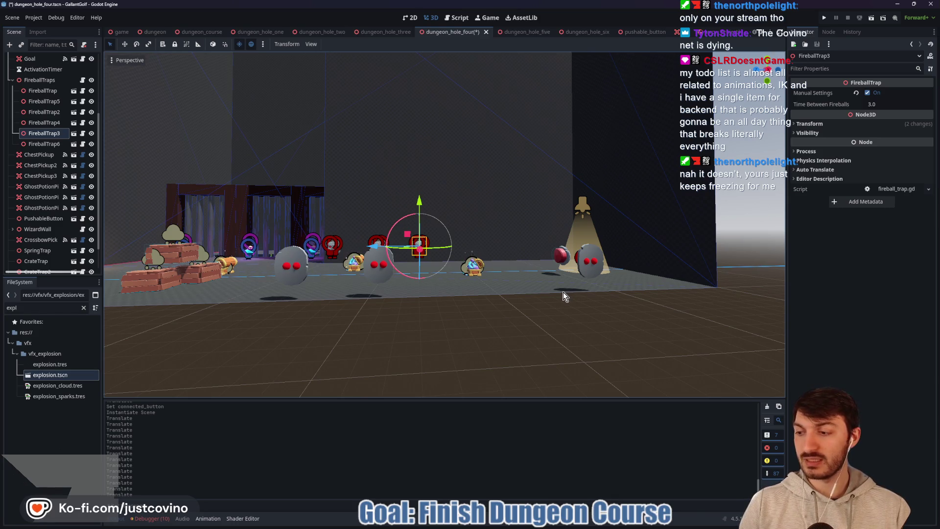
click(585, 274)
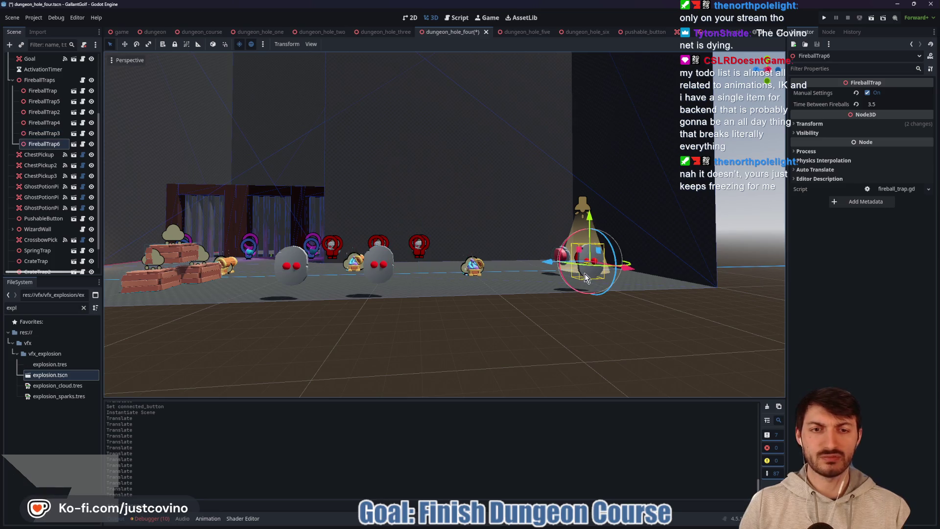
drag(548, 266, 404, 272)
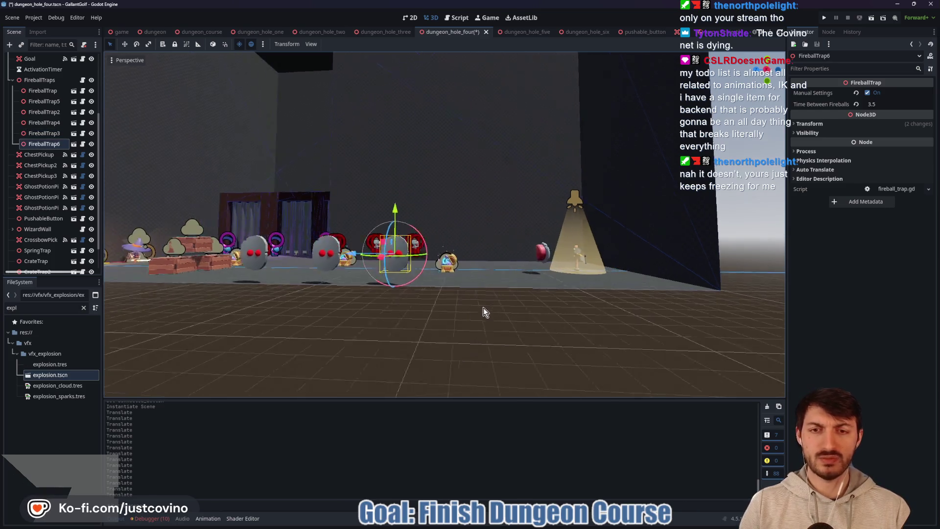
scroll(495, 316, down, 2)
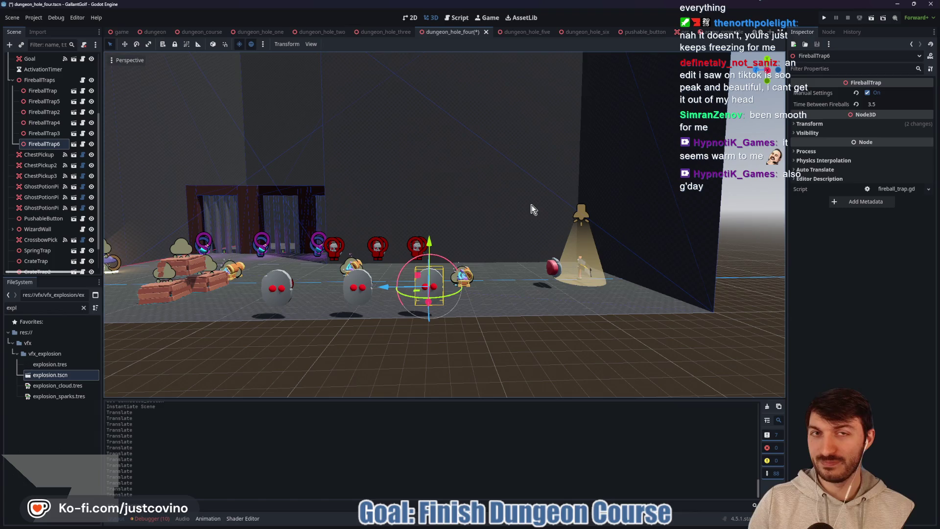
Slide ChestPickup3 to the left and save the hole four scene
click(468, 277)
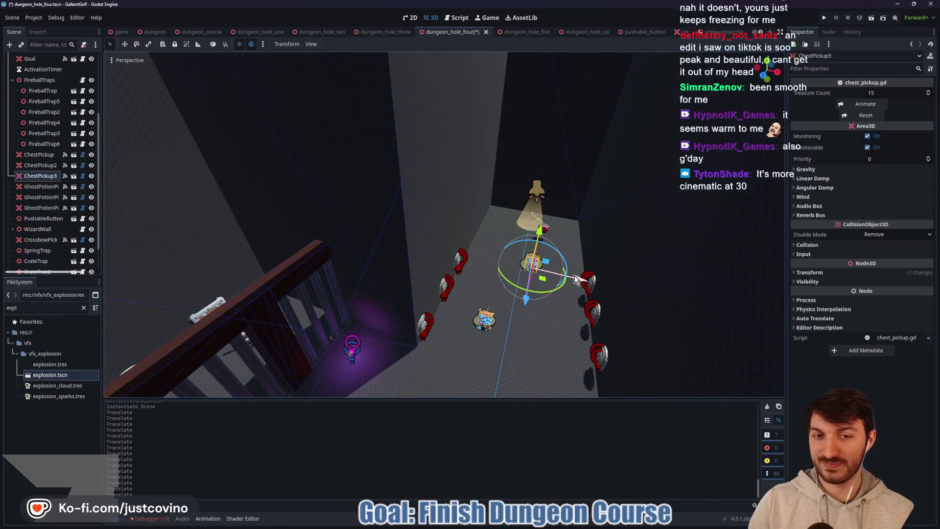
drag(574, 275, 542, 268)
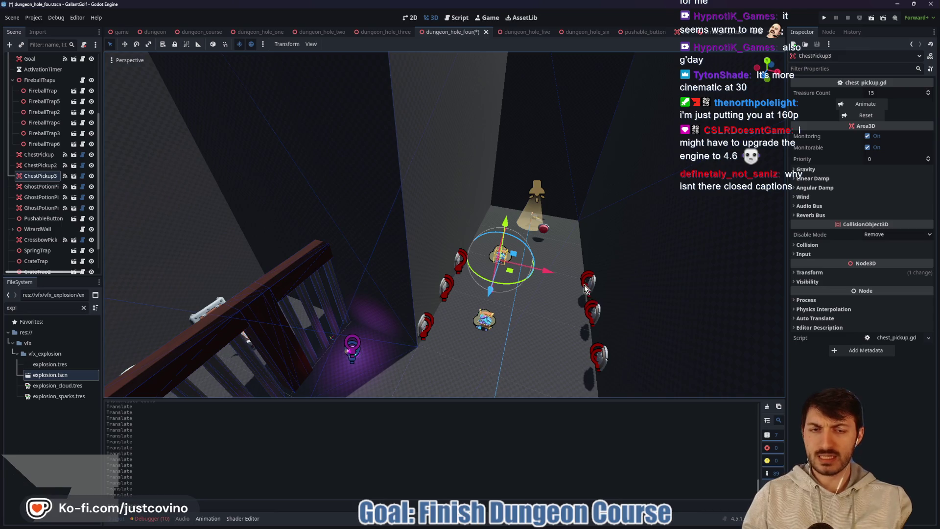
drag(583, 284, 465, 271)
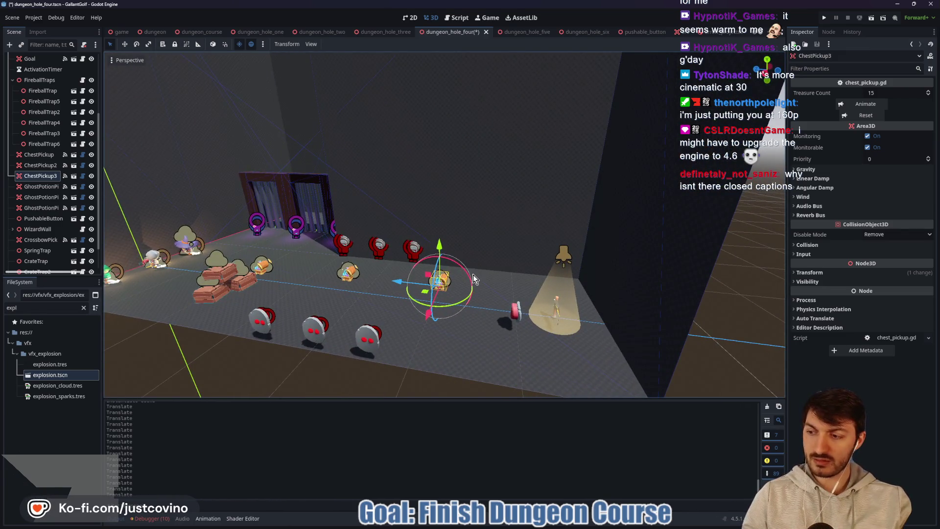
key(ctrl+s)
Move the Goal lamp left, away from the red ball
drag(491, 316, 577, 331)
scroll(583, 282, up, 5)
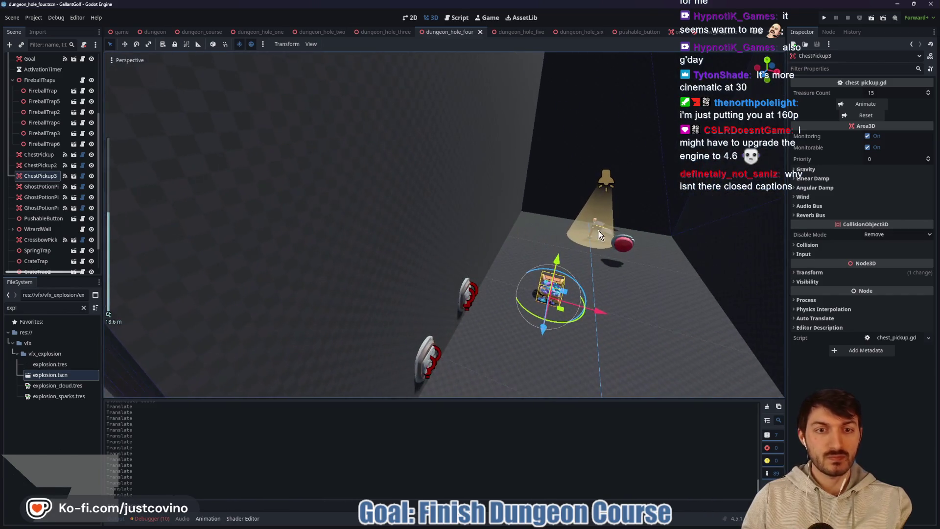
click(609, 247)
mouse_move(610, 247)
mouse_down()
mouse_move(536, 252)
mouse_move(538, 242)
mouse_up()
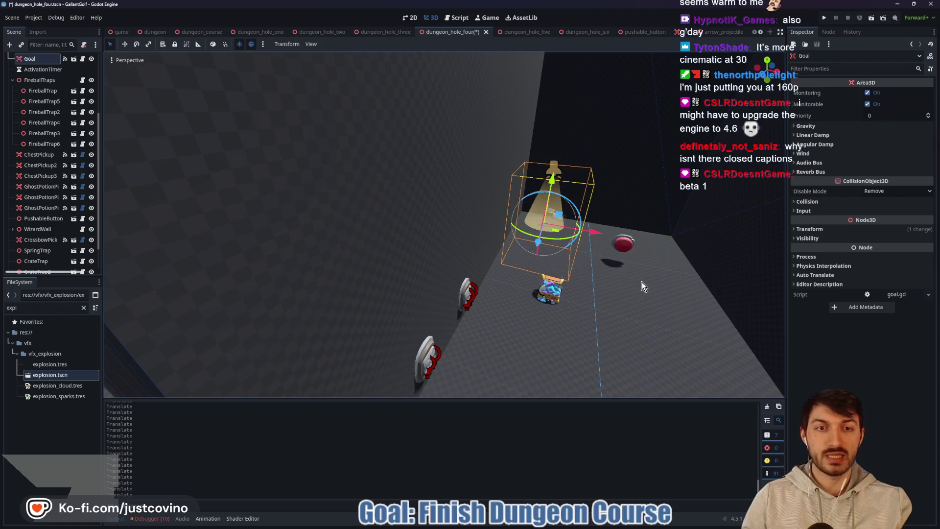
Move the Goal lamp lower and further along with G, then deselect it
scroll(602, 319, down, 5)
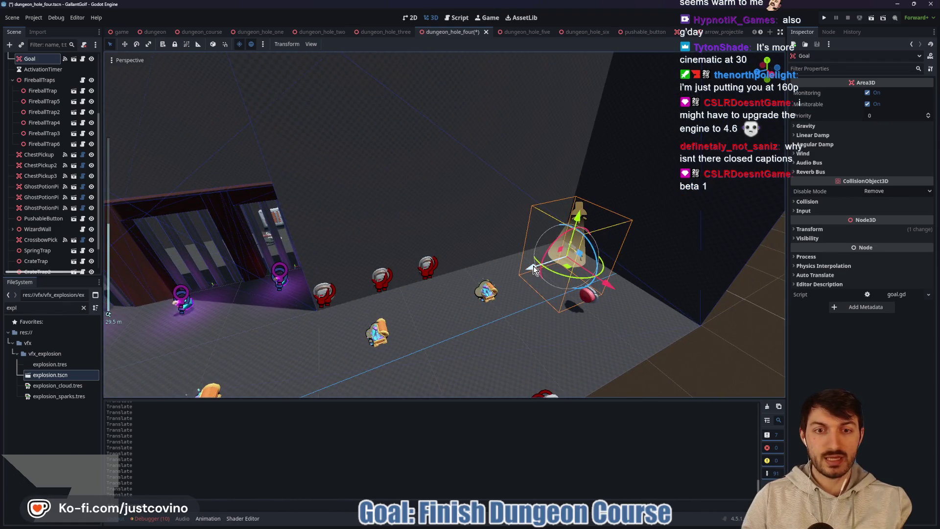
key(g)
click(486, 284)
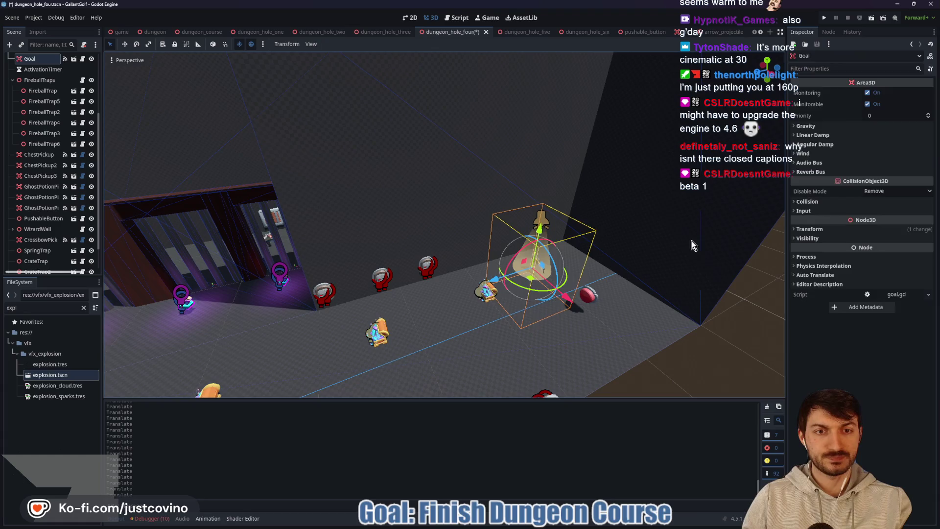
click(698, 286)
Change the room's CSGBox3D Z size from 48.298 m to about 49.2 m
scroll(646, 274, down, 5)
scroll(645, 274, down, 3)
click(542, 224)
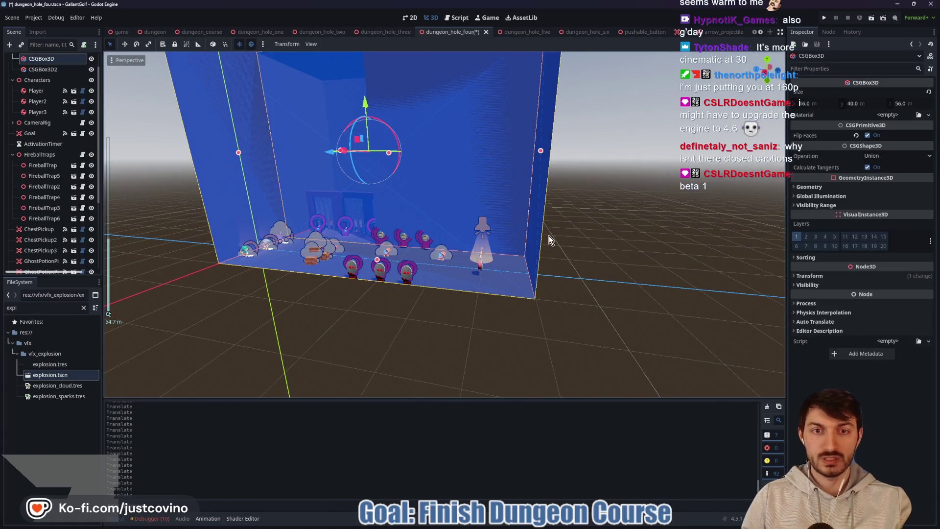
drag(542, 152, 495, 154)
scroll(382, 252, up, 5)
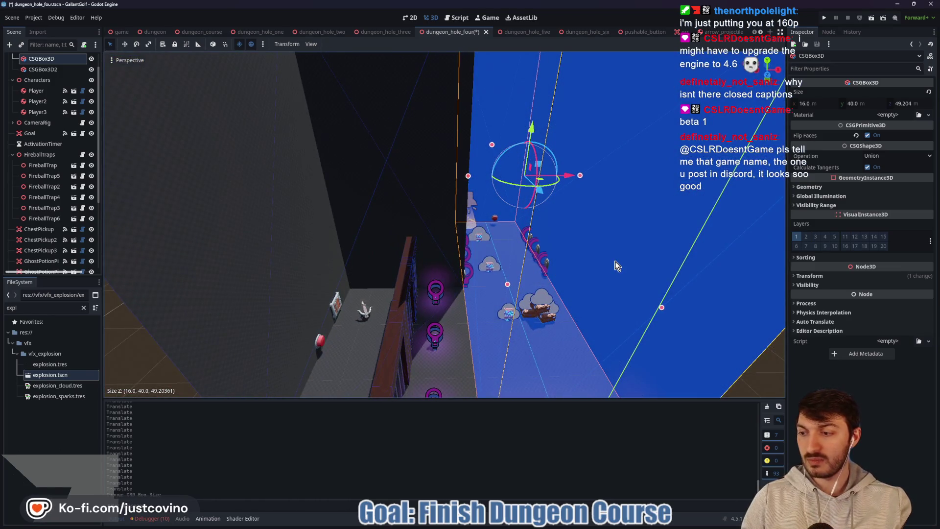
scroll(607, 264, up, 5)
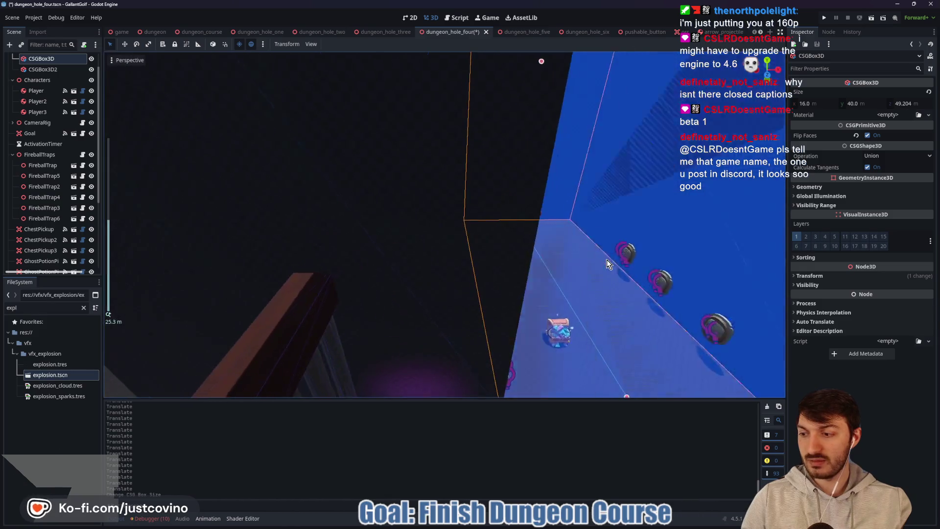
scroll(608, 264, down, 5)
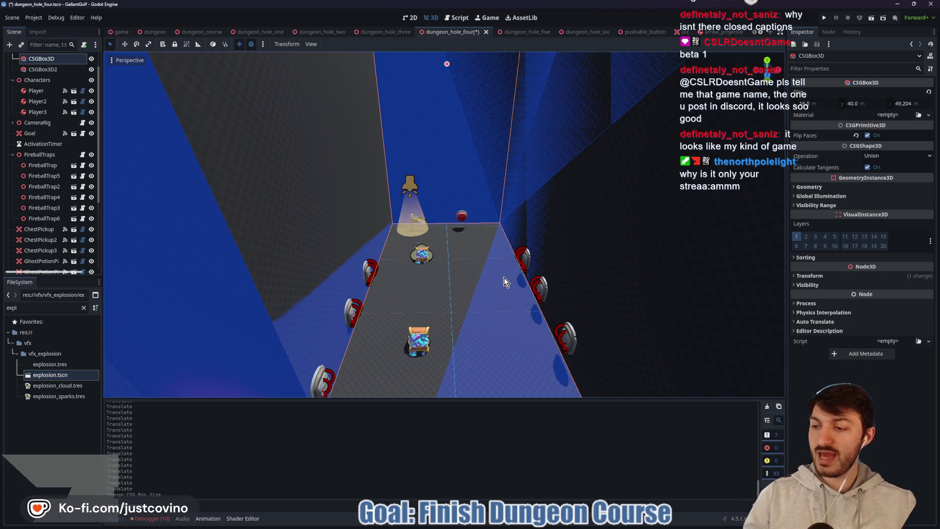
Move PushableButton2 further along the corridor
click(461, 216)
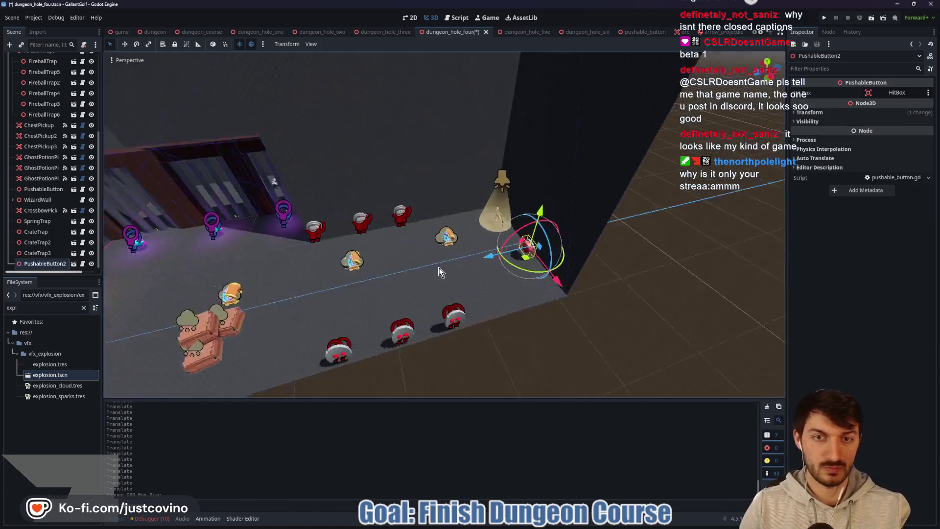
drag(491, 274, 500, 275)
scroll(499, 275, up, 5)
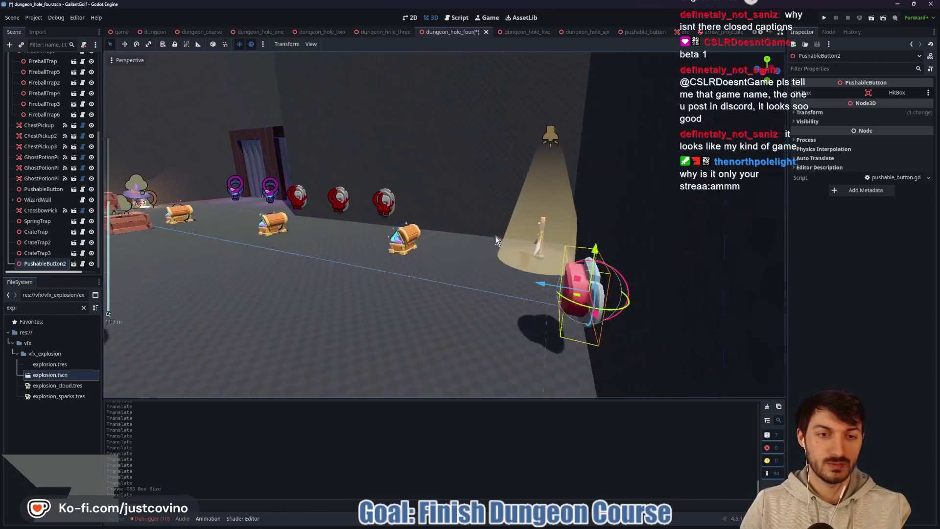
drag(504, 242, 507, 240)
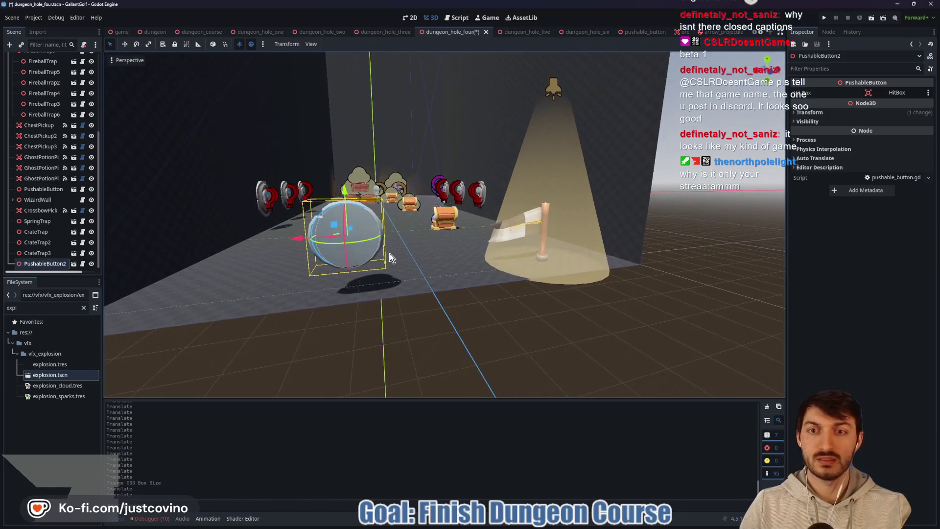
drag(297, 248, 422, 284)
Shift the Goal to the left, past ChestPickup3
click(357, 233)
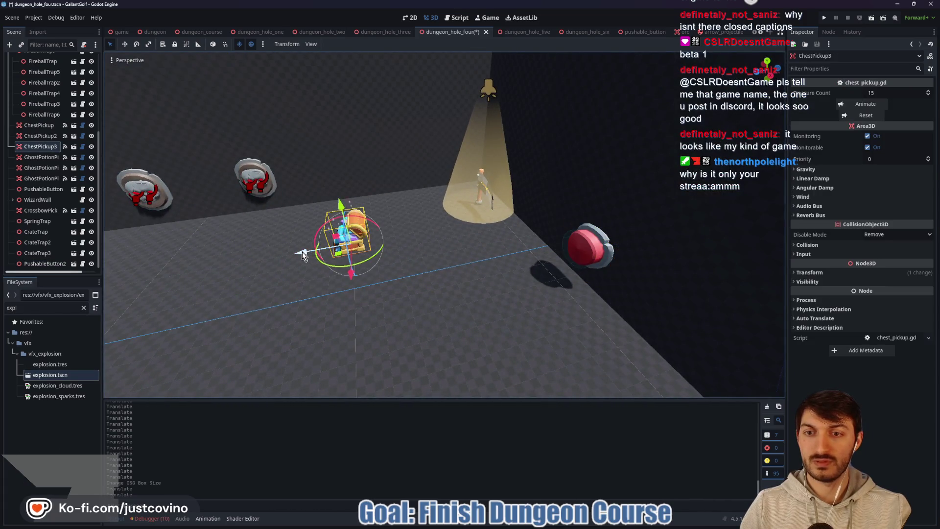
click(485, 201)
drag(464, 230, 356, 237)
click(651, 199)
scroll(594, 218, down, 6)
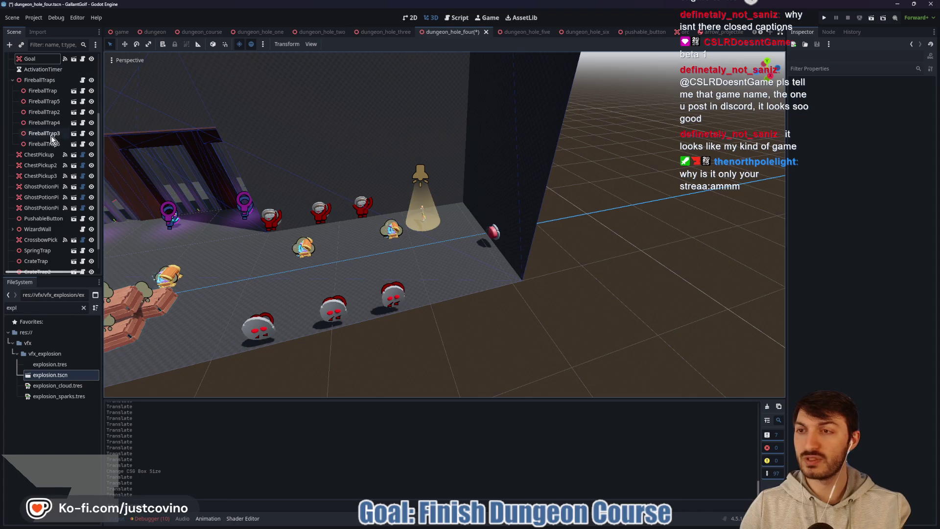
mouse_move(513, 151)
mouse_down()
mouse_move(552, 138)
mouse_move(528, 136)
mouse_move(535, 147)
mouse_move(482, 121)
mouse_move(450, 120)
mouse_up()
Fine-tune PushableButton2's corridor position, save hole four, and frame the button
click(478, 153)
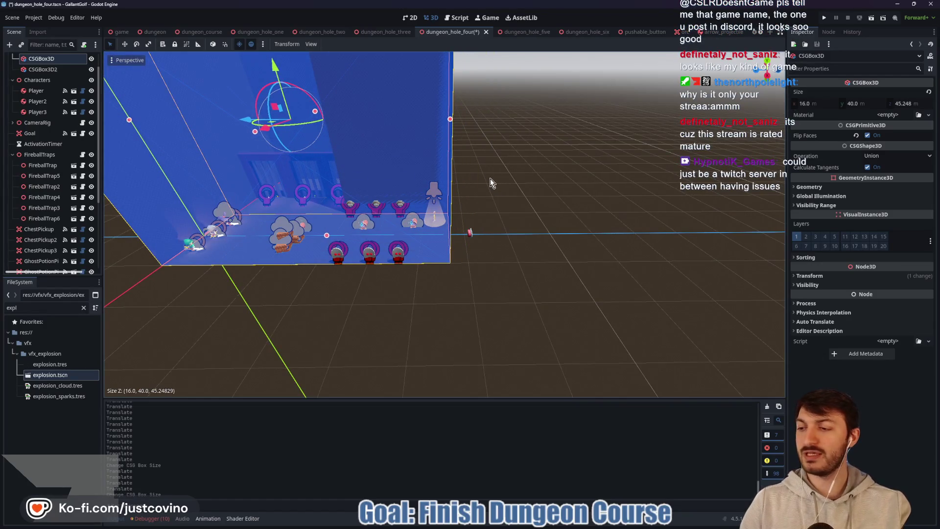
click(471, 235)
drag(421, 234, 404, 231)
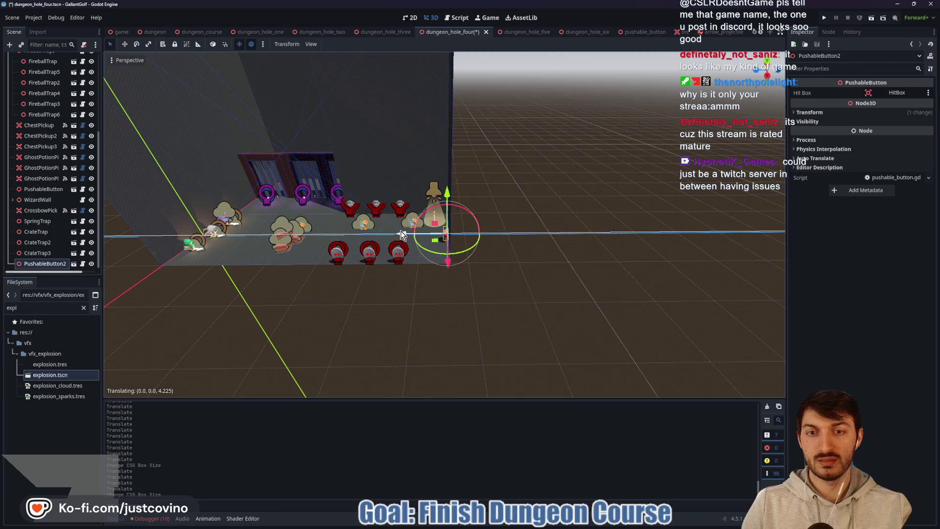
scroll(486, 281, up, 4)
scroll(486, 281, up, 4)
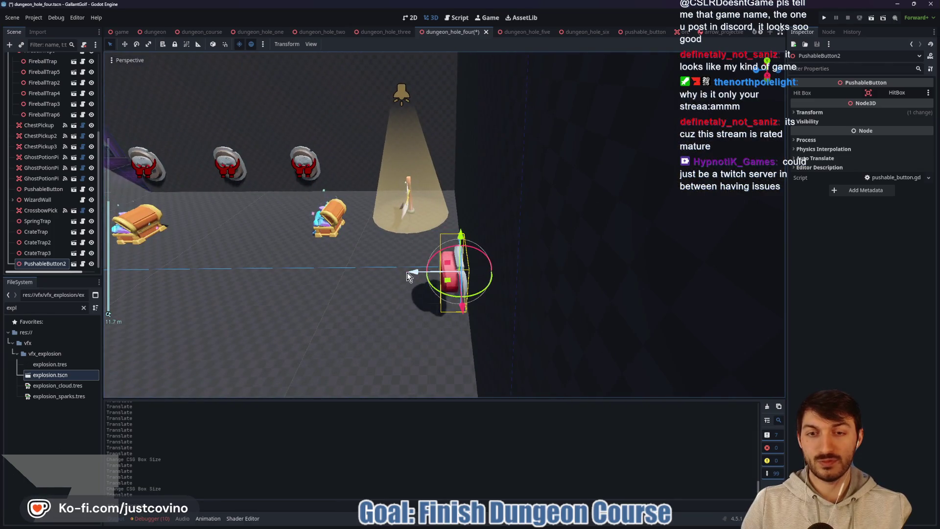
drag(412, 239, 412, 241)
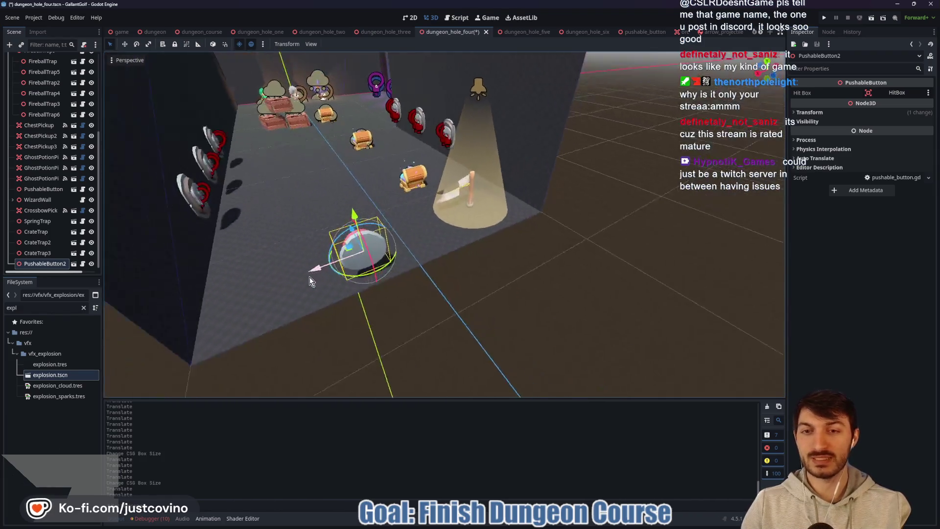
mouse_move(309, 281)
mouse_down()
mouse_move(281, 256)
mouse_move(274, 228)
mouse_move(296, 235)
mouse_up()
key(ctrl+s)
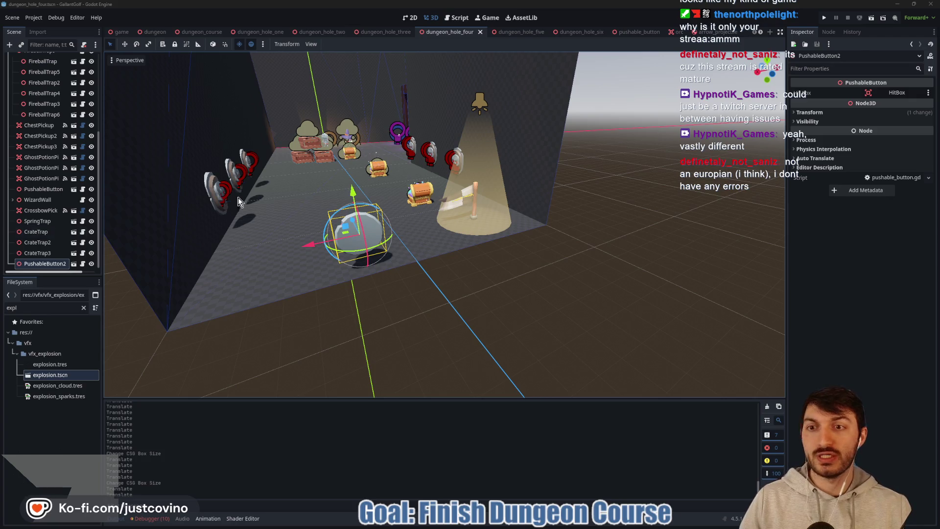
key(f)
scroll(455, 222, up, 3)
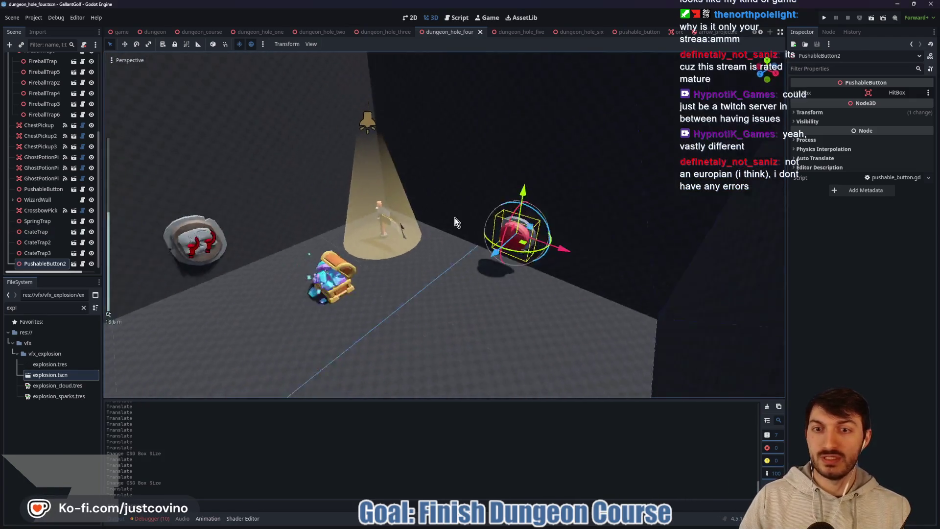
scroll(454, 221, down, 5)
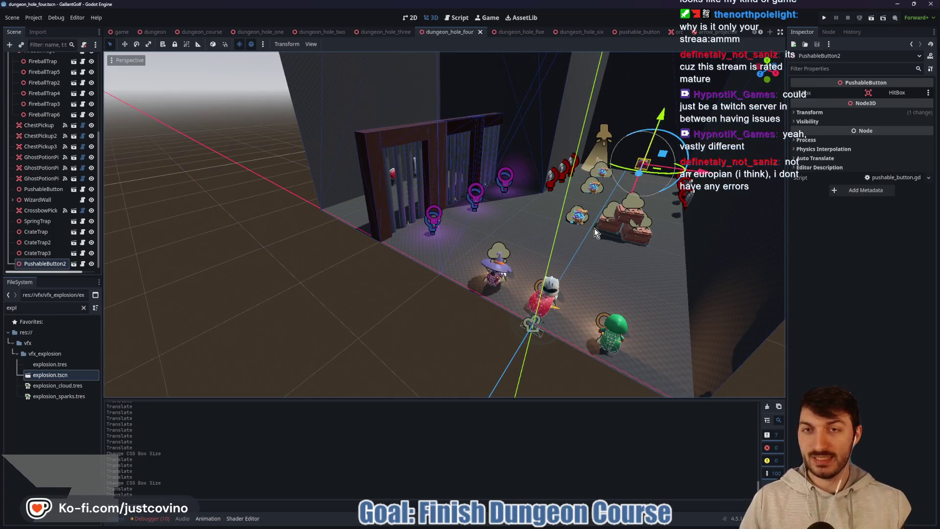
drag(571, 237, 543, 262)
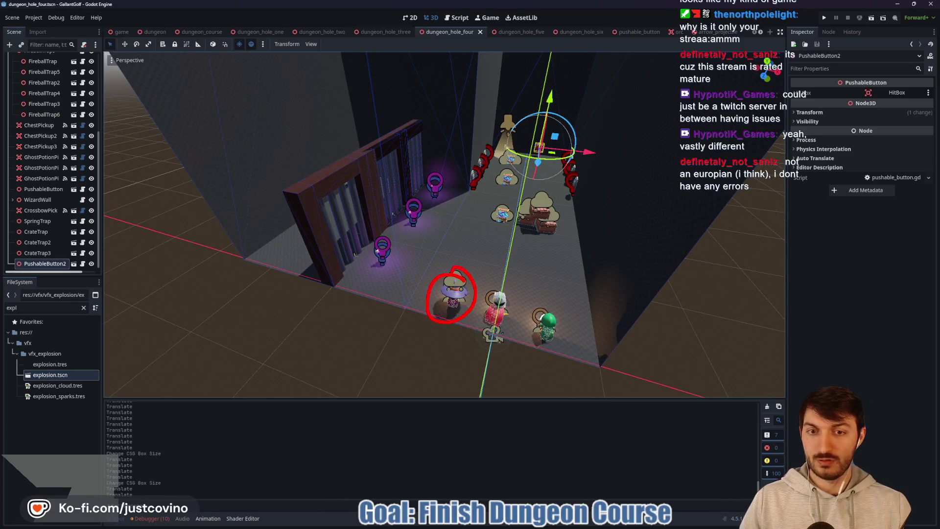
mouse_move(347, 217)
mouse_down()
mouse_move(404, 269)
mouse_move(450, 294)
mouse_up()
drag(328, 175, 355, 168)
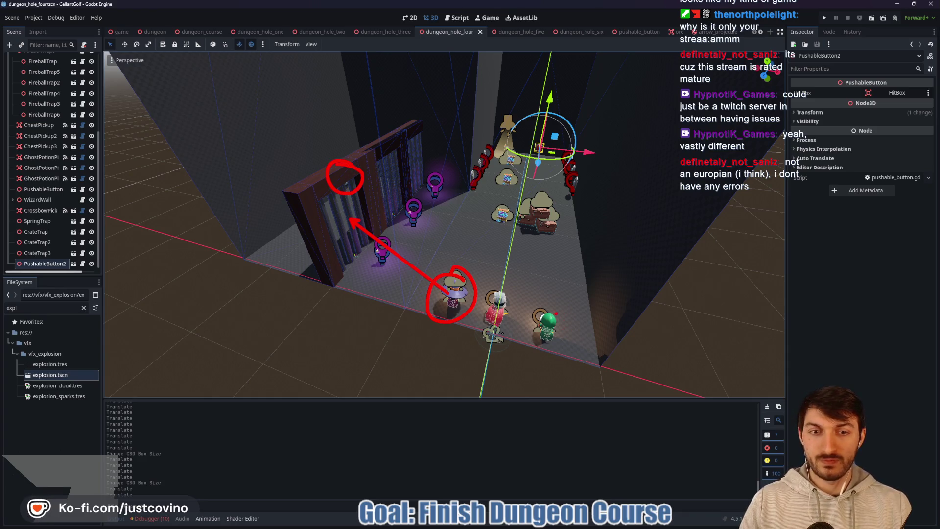
drag(539, 307, 439, 245)
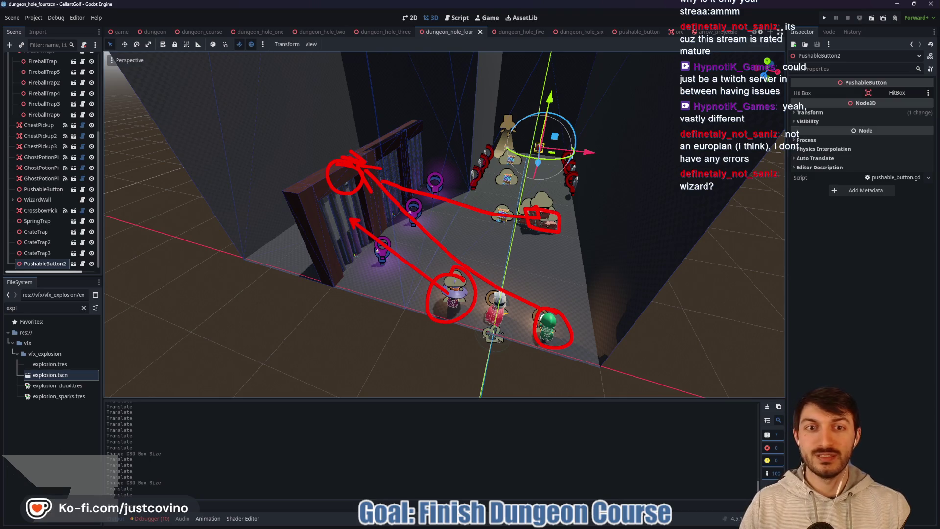
drag(540, 147, 542, 211)
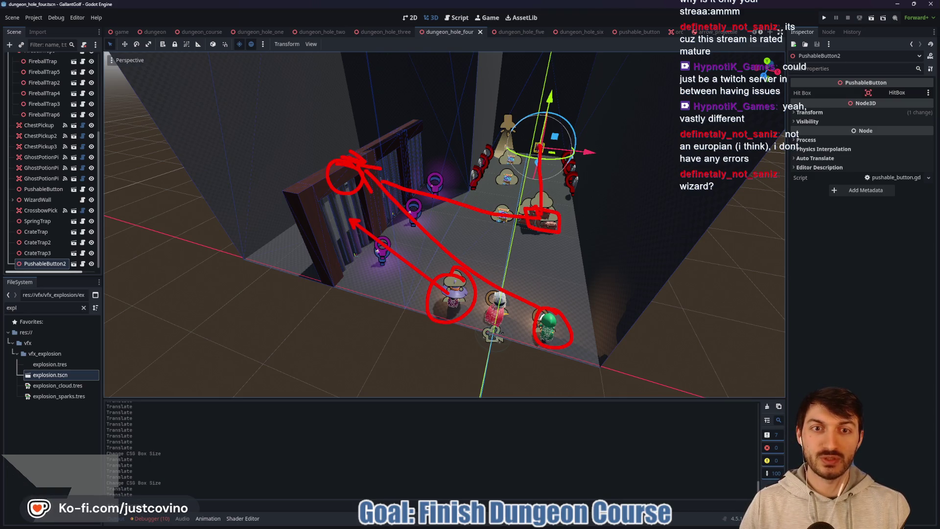
mouse_move(509, 143)
mouse_down()
mouse_move(465, 157)
mouse_move(473, 135)
mouse_move(539, 211)
mouse_up()
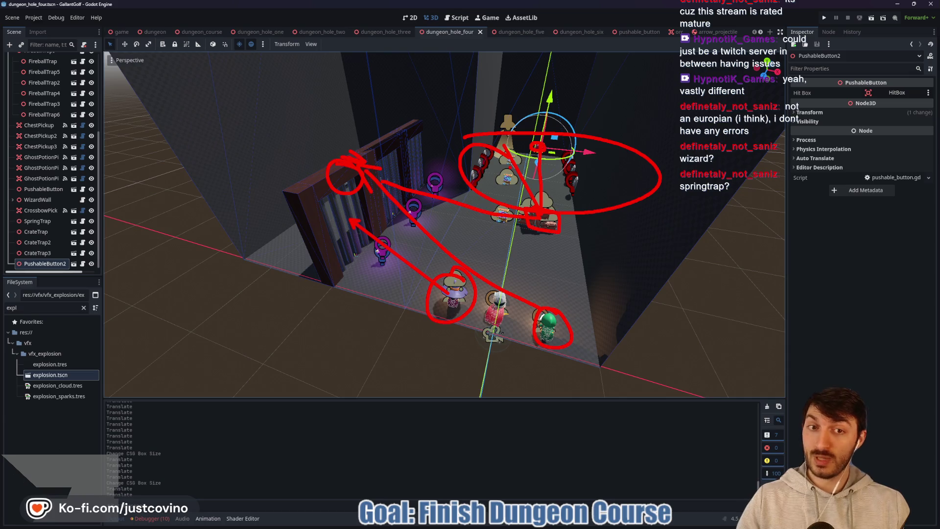
drag(511, 167, 491, 296)
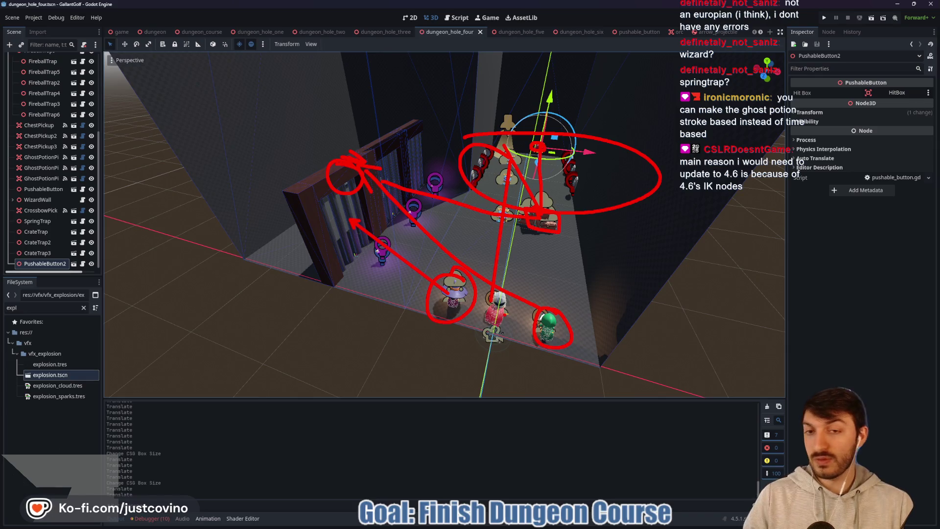
key(Escape)
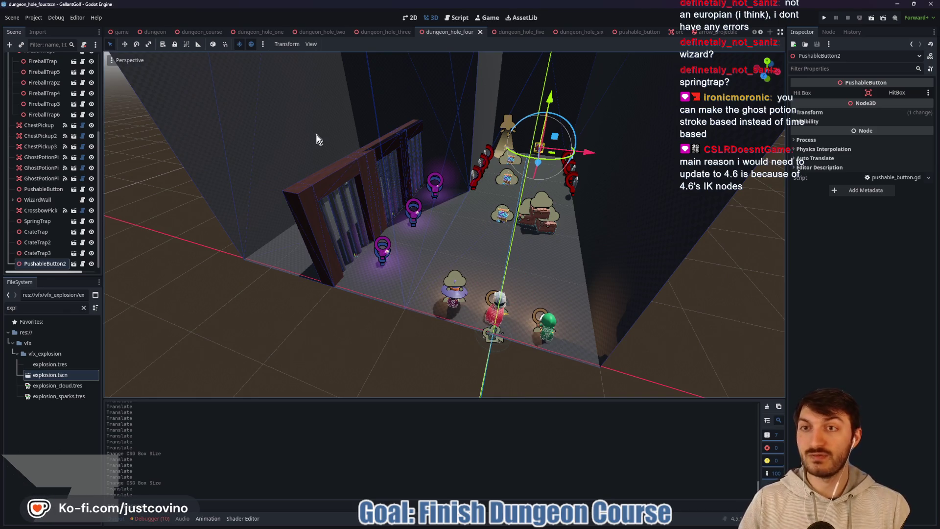
Run dungeon_course with F6, jump to hole 4 via the console, inspect the crash, and stop
click(188, 31)
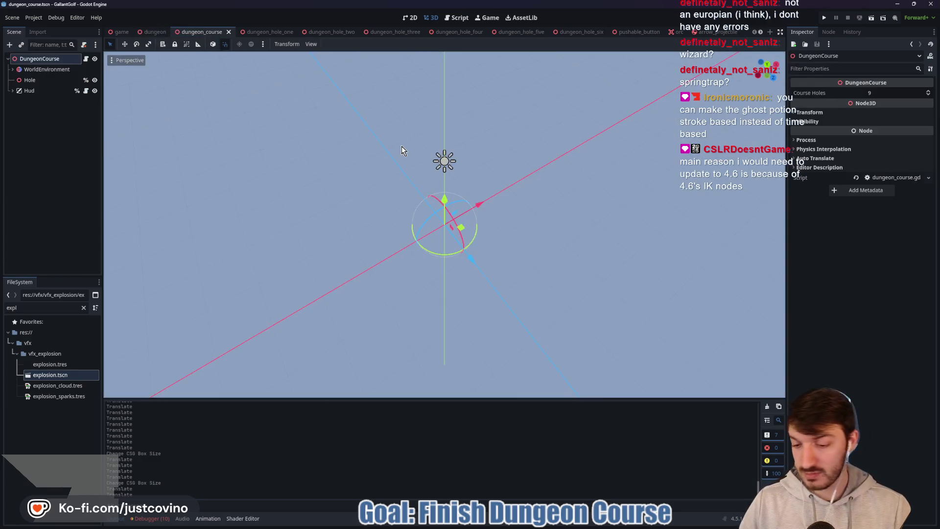
key(F6)
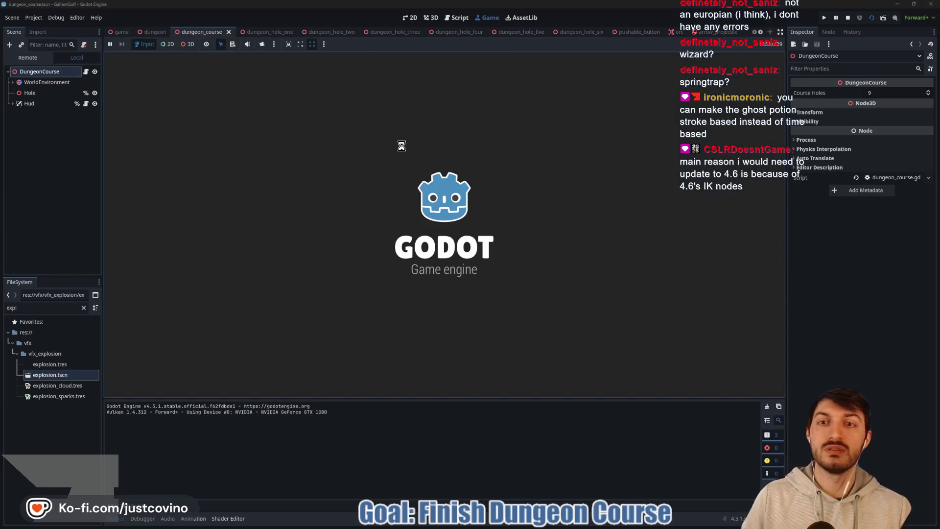
key(grave)
text(hole 4)
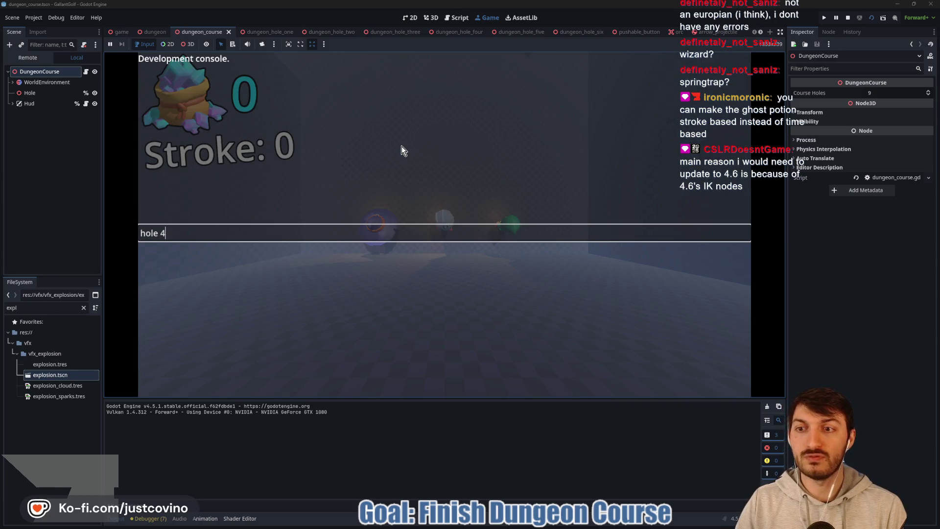
key(Return)
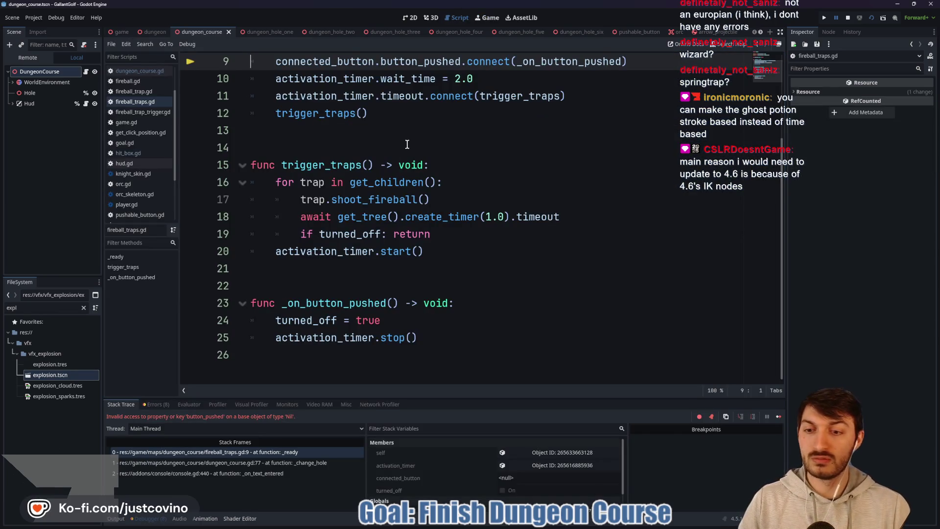
scroll(389, 191, up, 2)
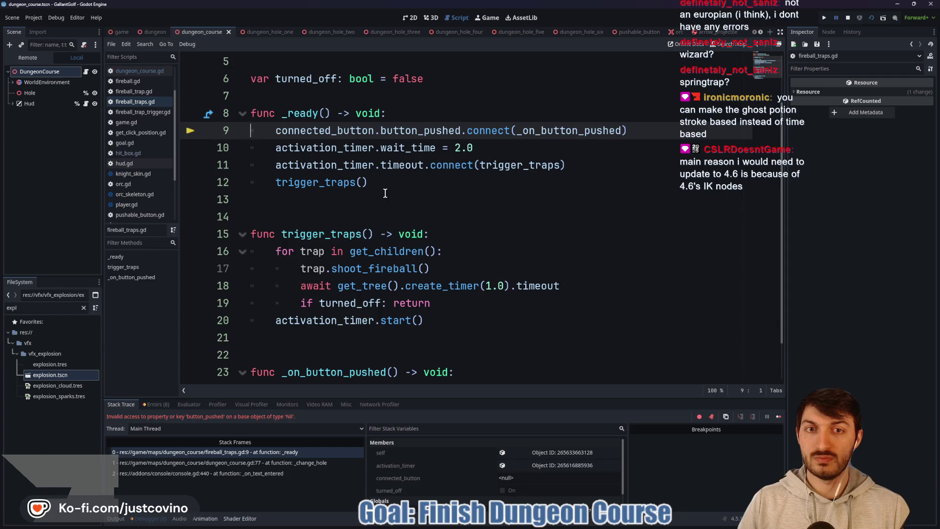
scroll(471, 153, up, 2)
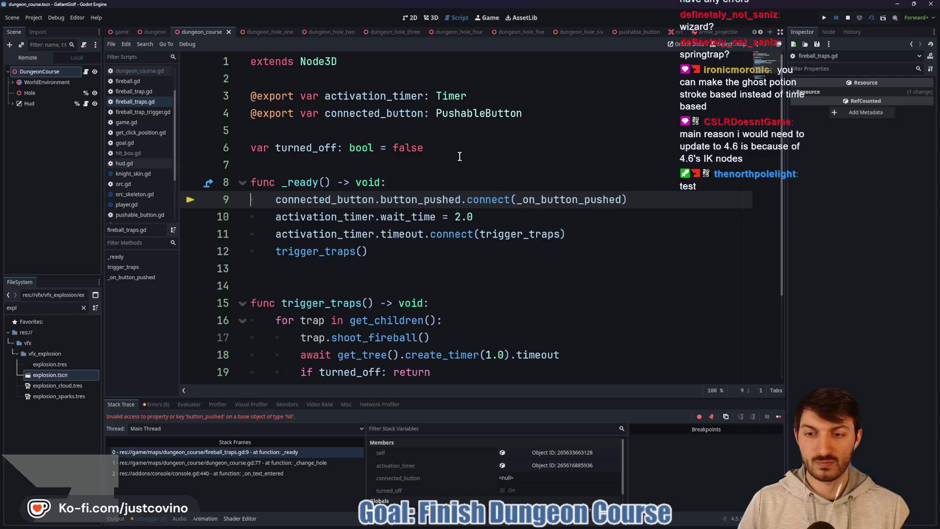
click(562, 465)
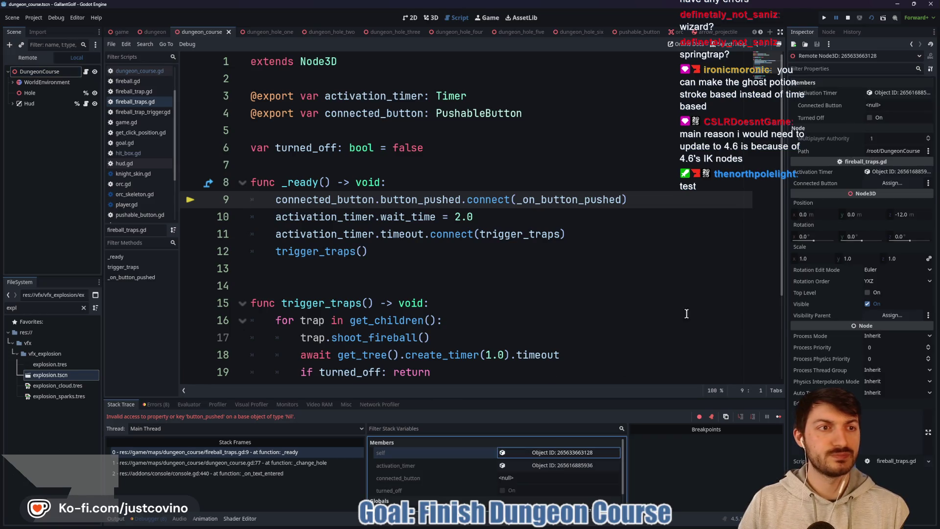
click(853, 17)
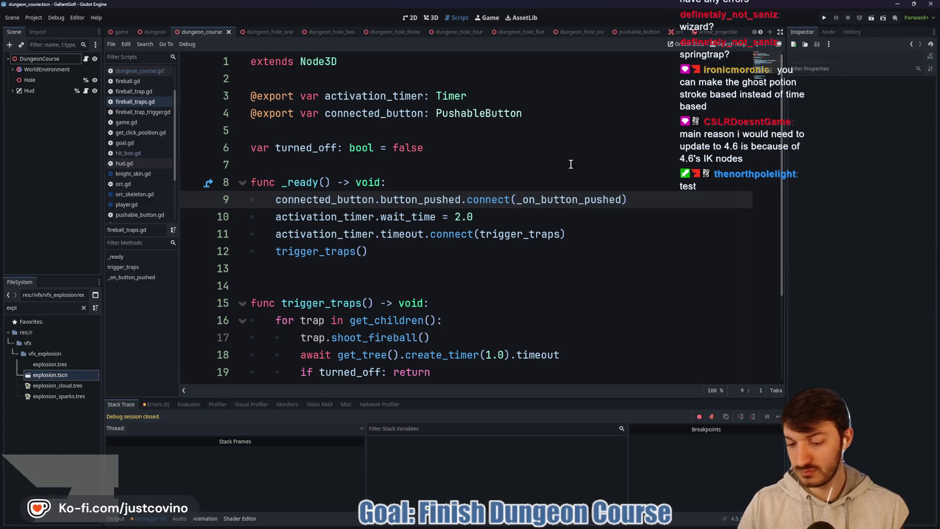
Rerun with 'hole 4', trace the null connected_button error at fireball_traps.gd line 9, then stop
key(F6)
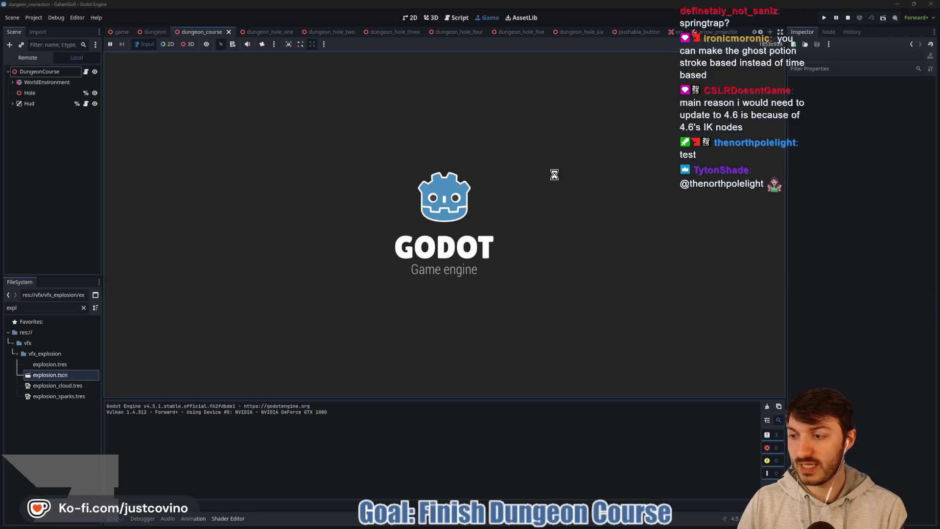
key(grave)
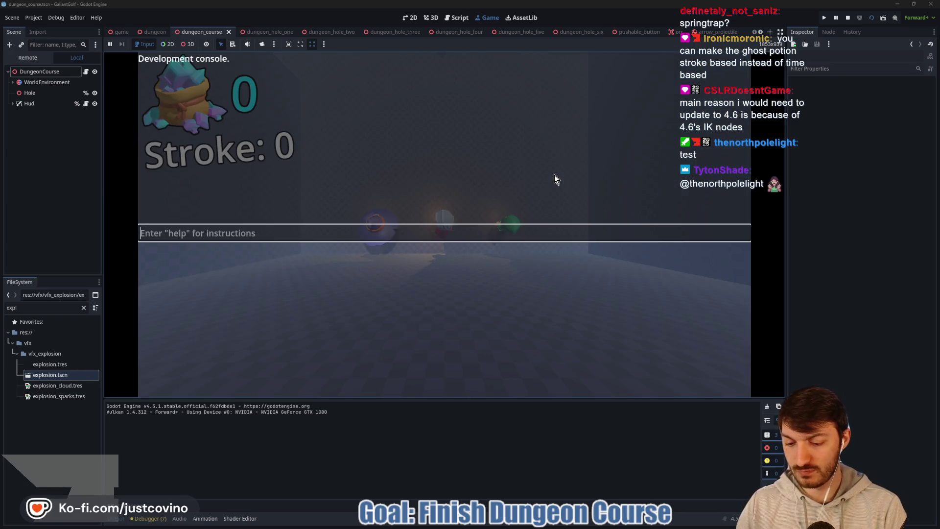
text(hole 4)
key(Return)
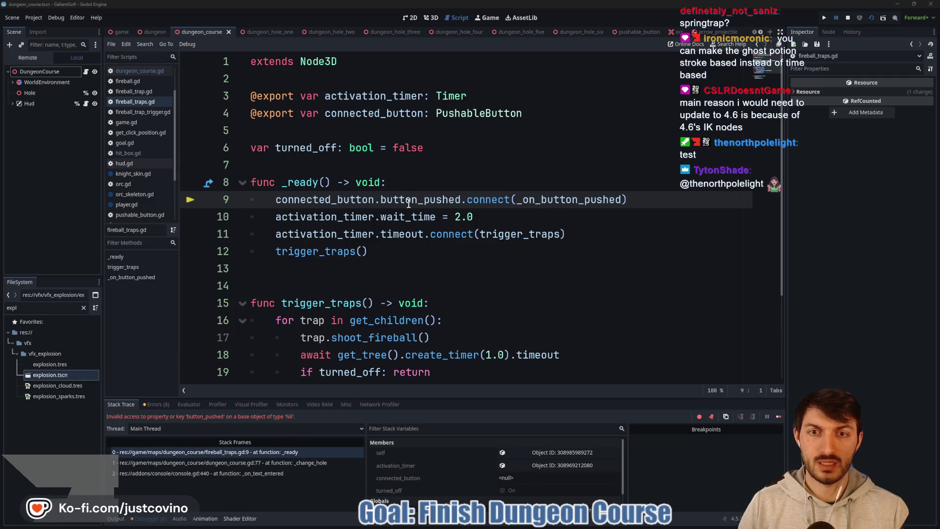
click(565, 199)
scroll(490, 253, down, 3)
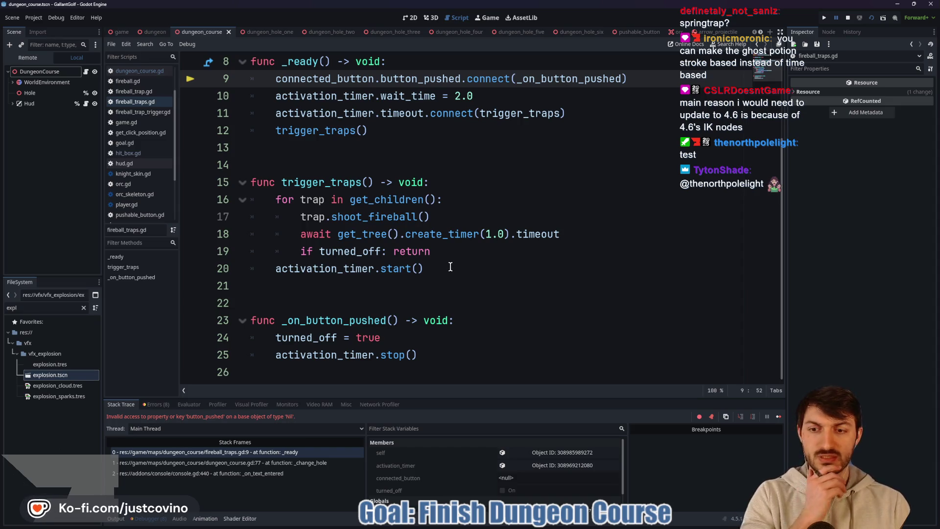
scroll(453, 272, up, 2)
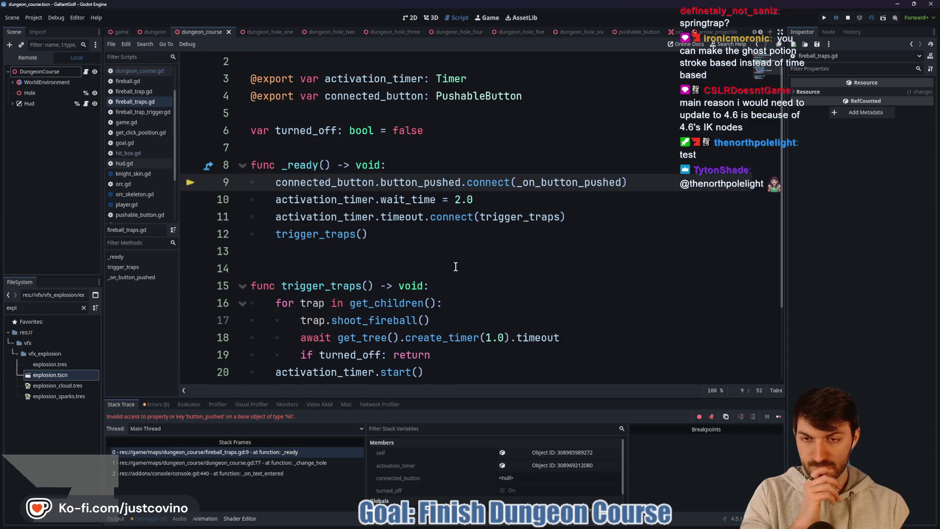
scroll(456, 267, up, 1)
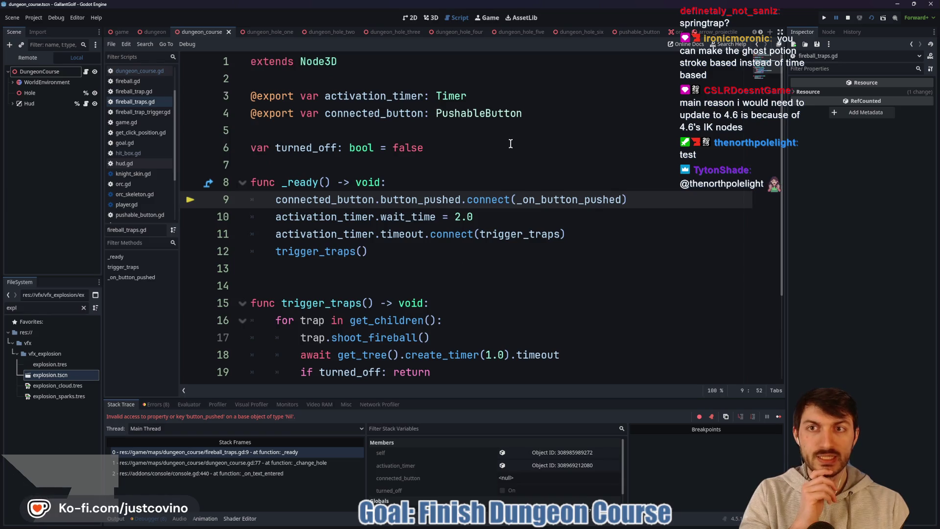
click(849, 17)
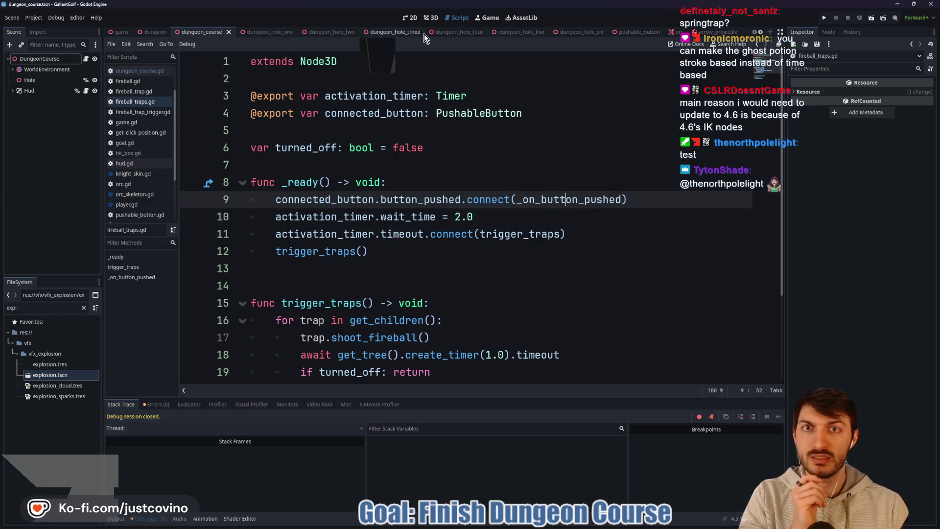
In dungeon_hole_four, assign PushableButton2 as FireballTraps' Connected Button
click(443, 32)
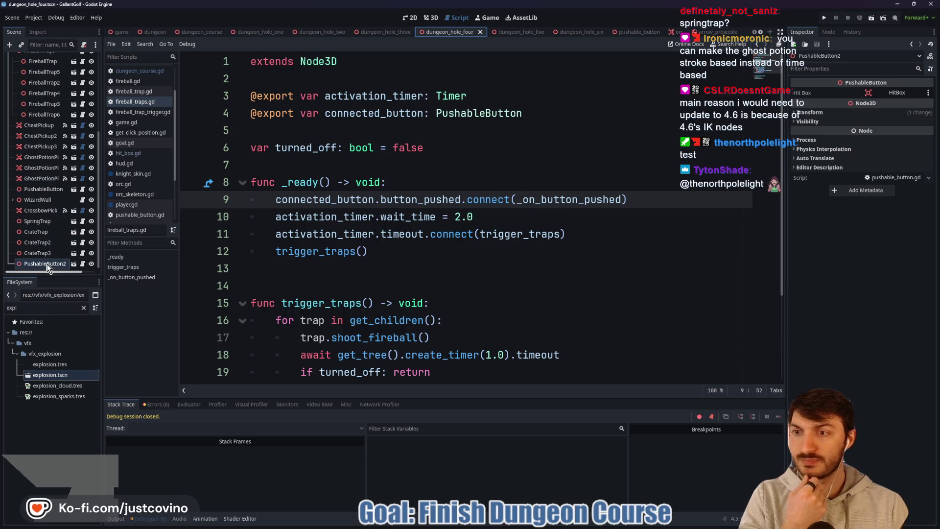
click(39, 198)
scroll(40, 198, up, 3)
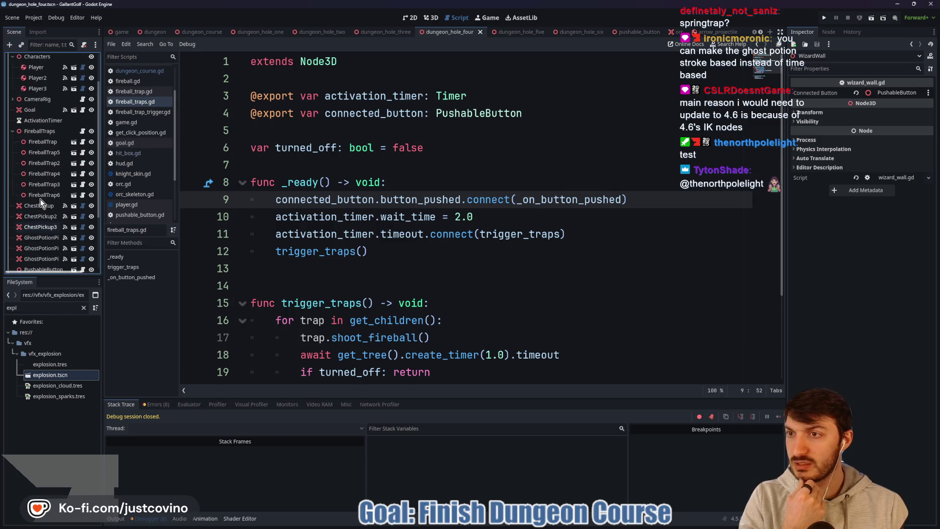
click(40, 132)
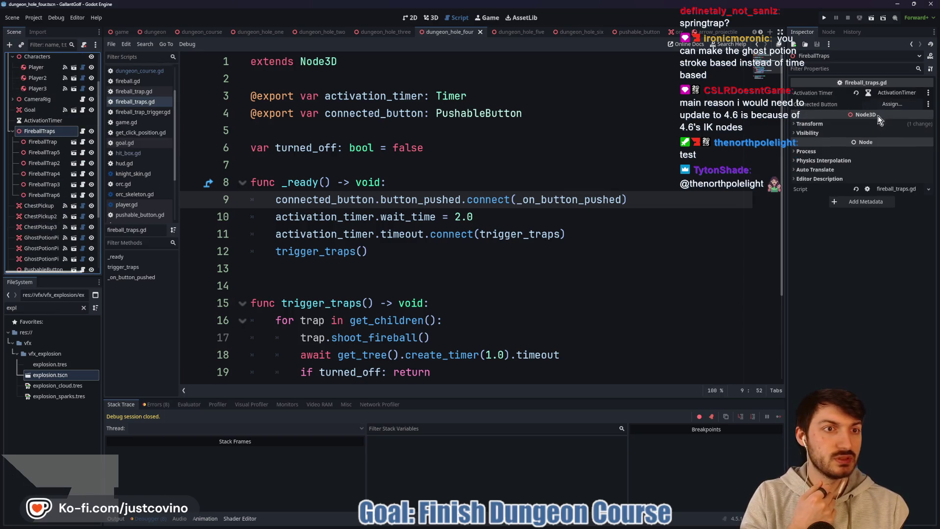
click(892, 104)
click(460, 192)
click(441, 387)
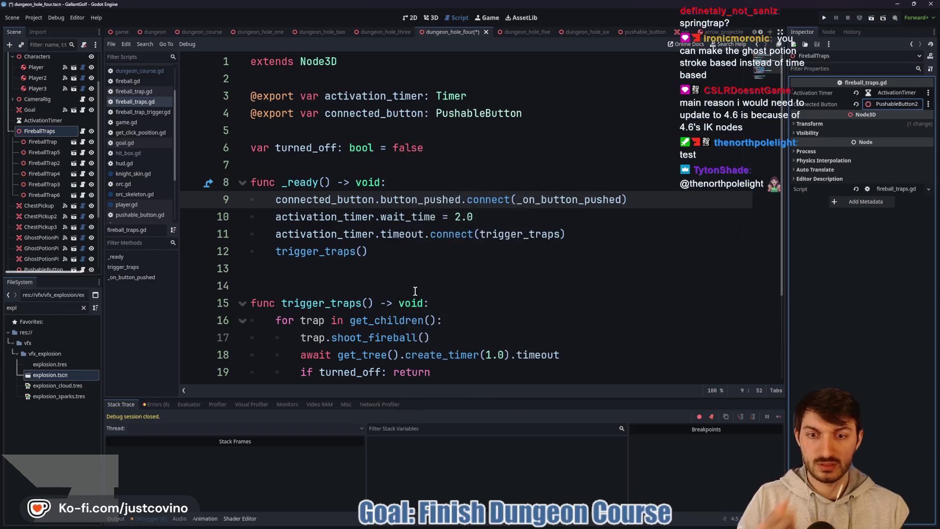
click(393, 269)
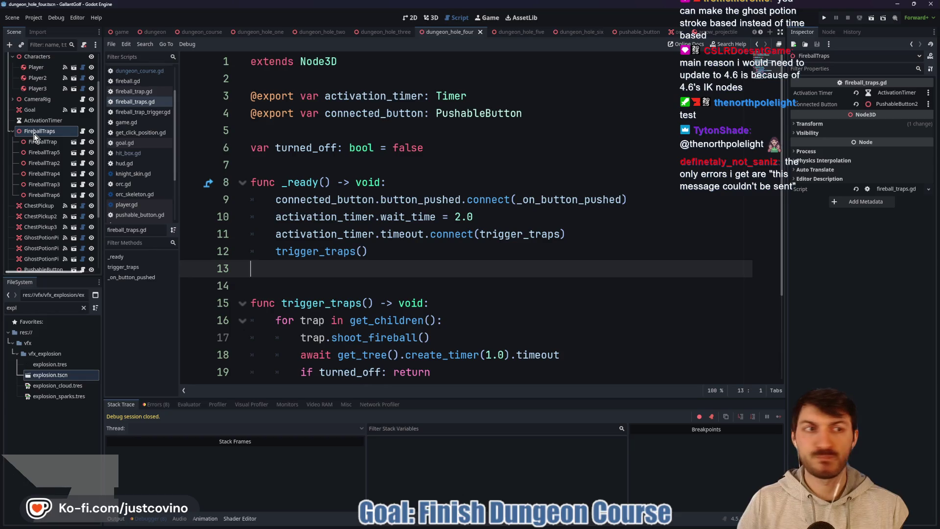
Set ActivationTimer's Wait Time to 1.0 seconds
click(40, 121)
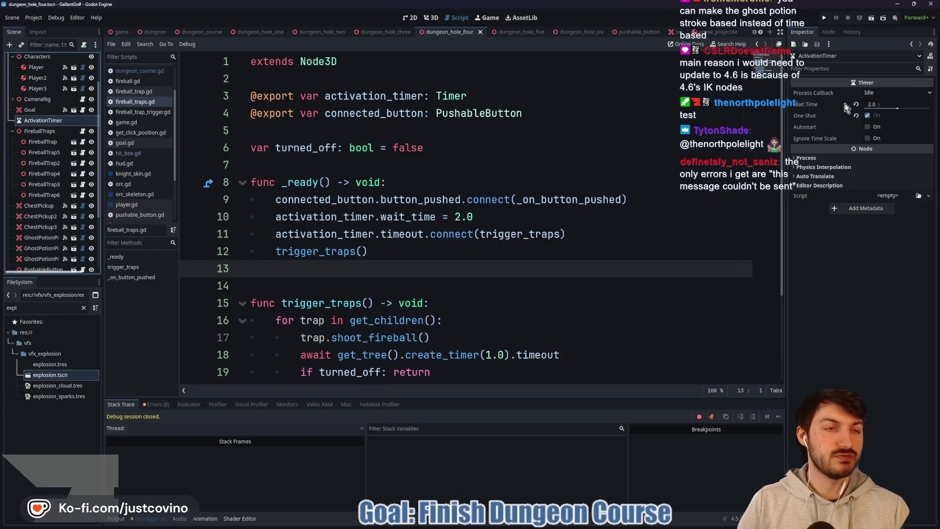
click(888, 104)
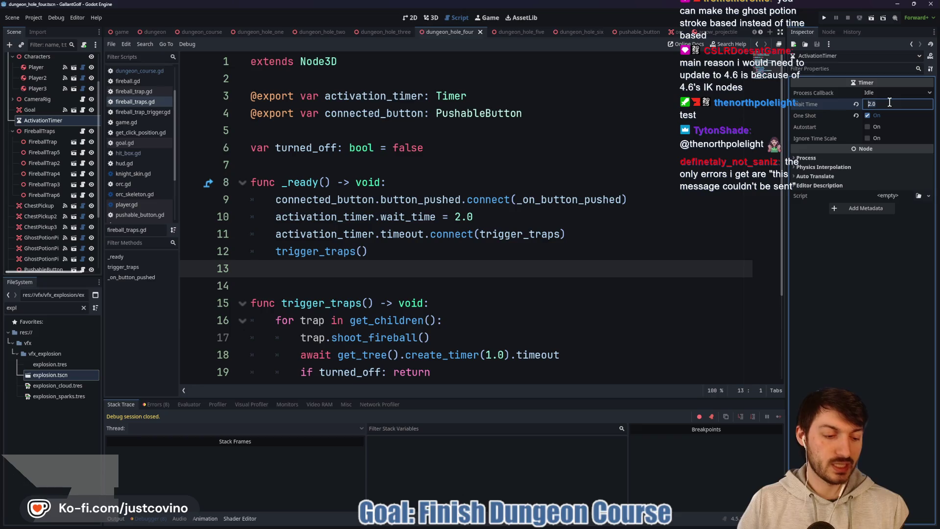
text(1)
key(Return)
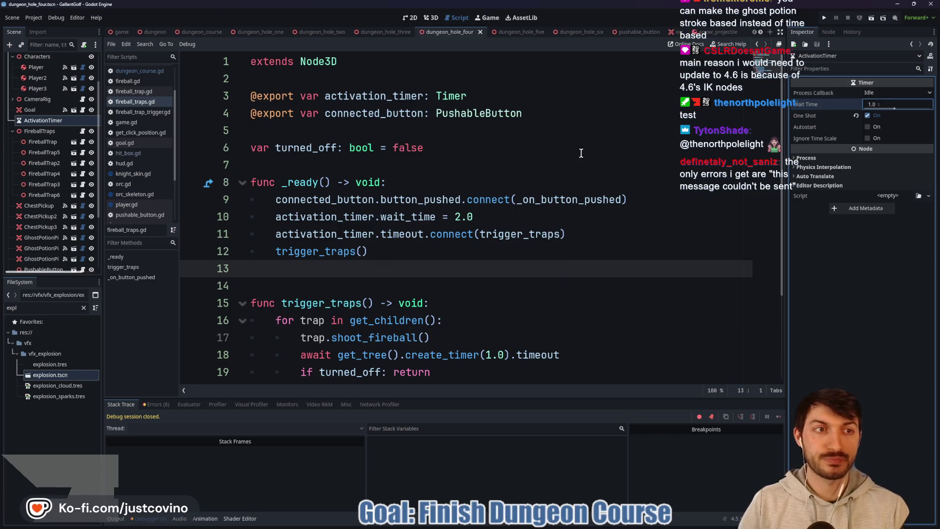
click(121, 32)
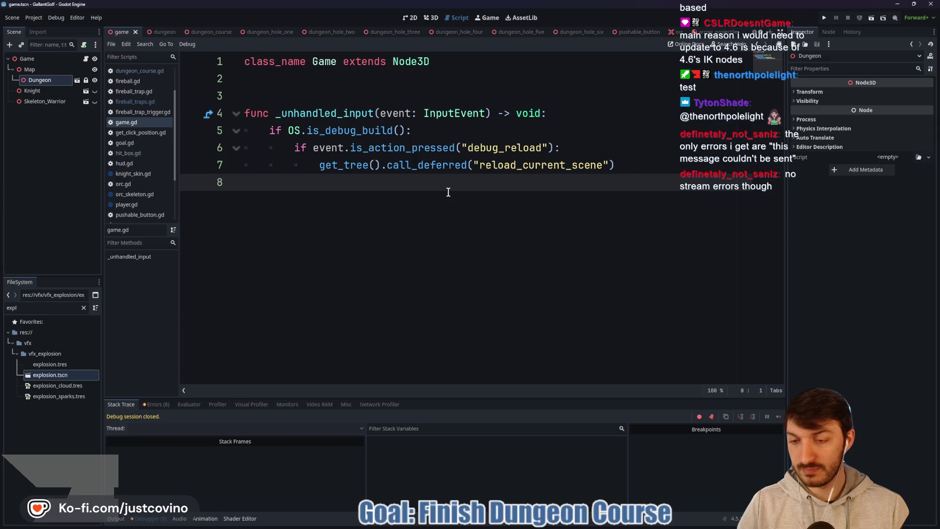
Run dungeon_course with F6 and jump to hole 4 via the 'hole 4' console command
click(221, 32)
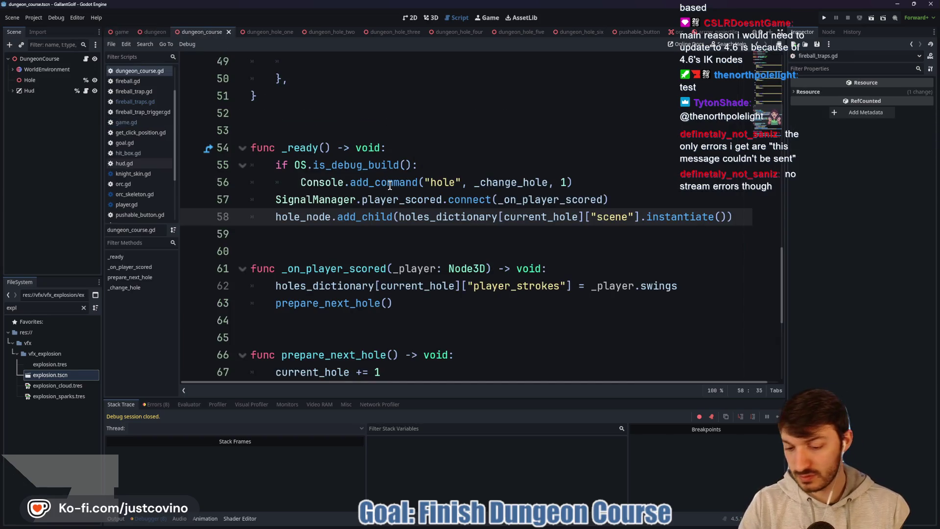
key(F6)
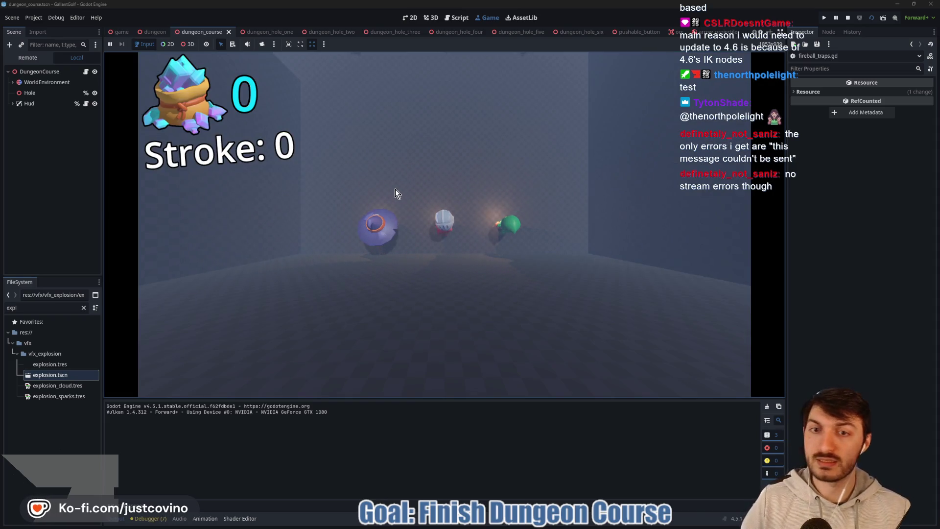
key(grave)
text(hole 4)
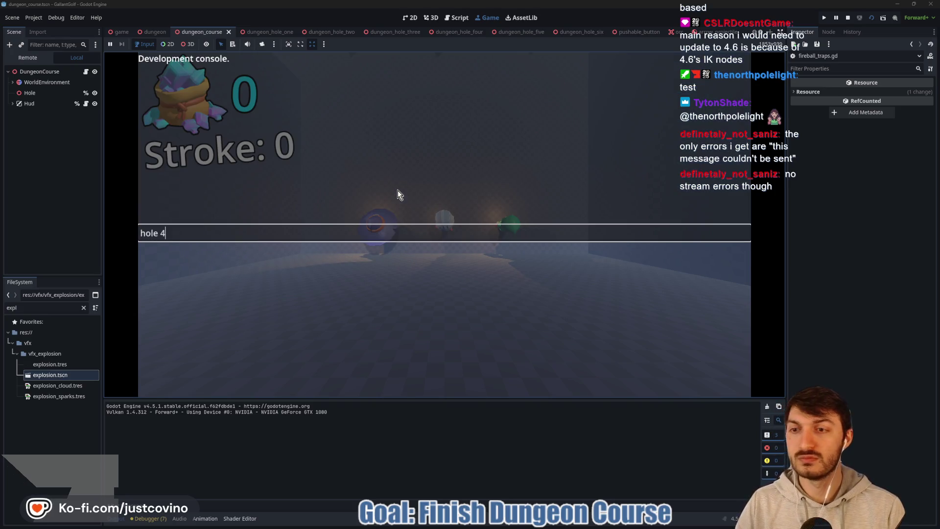
key(Return)
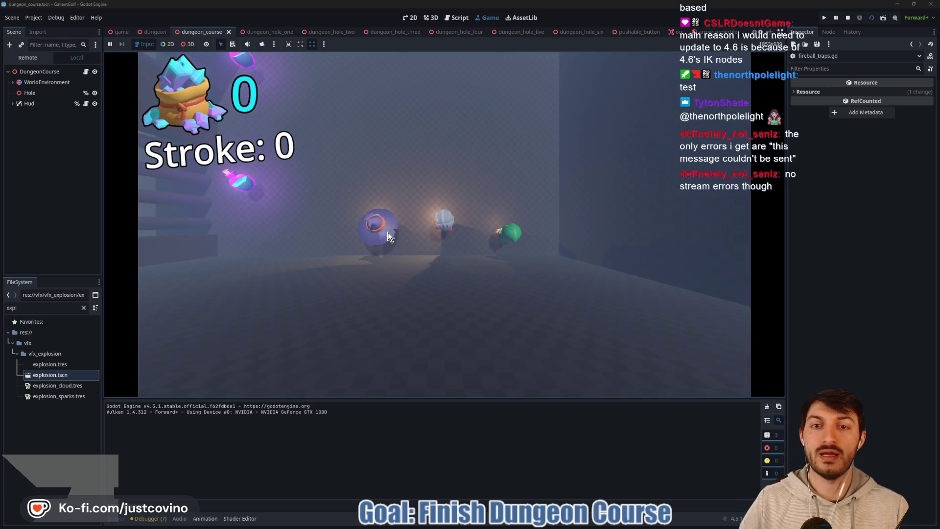
Shoot the ball up the corridor, collecting 15 gems past the firing traps
drag(388, 232, 655, 305)
mouse_move(554, 260)
mouse_down()
mouse_move(448, 224)
mouse_move(407, 221)
mouse_move(435, 260)
mouse_up()
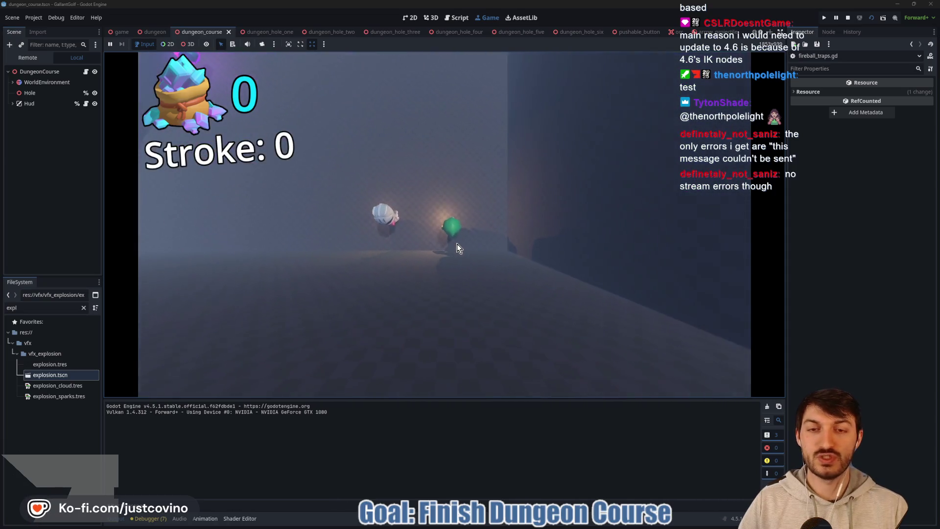
mouse_move(459, 245)
mouse_down()
mouse_move(556, 290)
mouse_move(622, 354)
mouse_up()
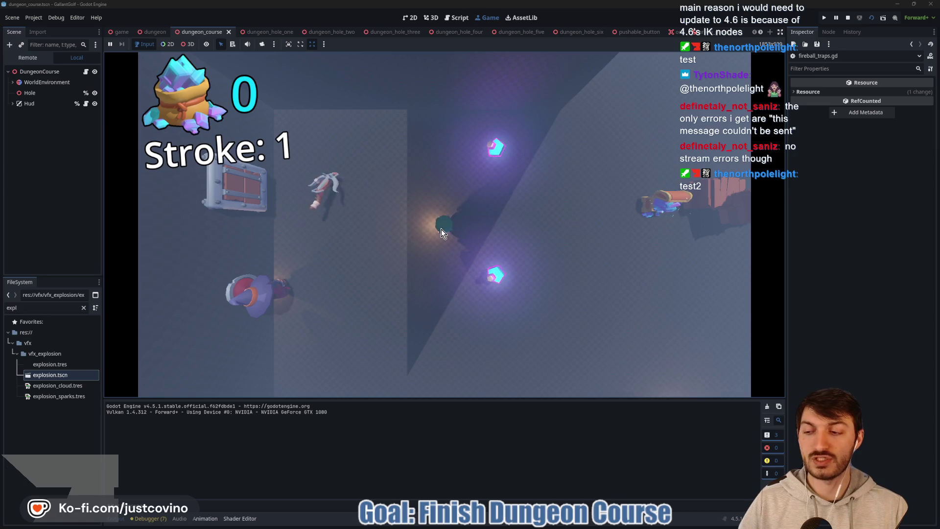
mouse_move(442, 229)
mouse_down()
mouse_move(565, 261)
mouse_move(663, 264)
mouse_move(673, 274)
mouse_up()
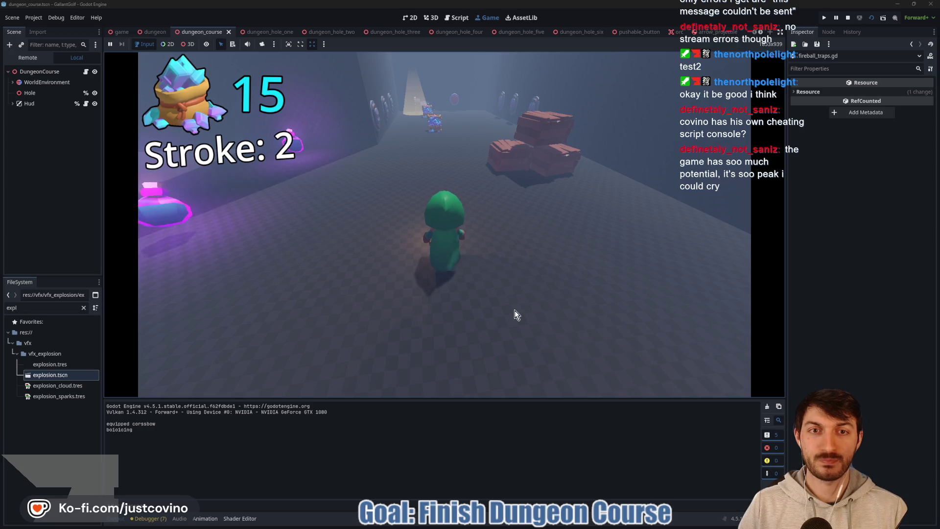
Stop the running game and switch to the dungeon_hole_four scene
click(848, 21)
click(385, 33)
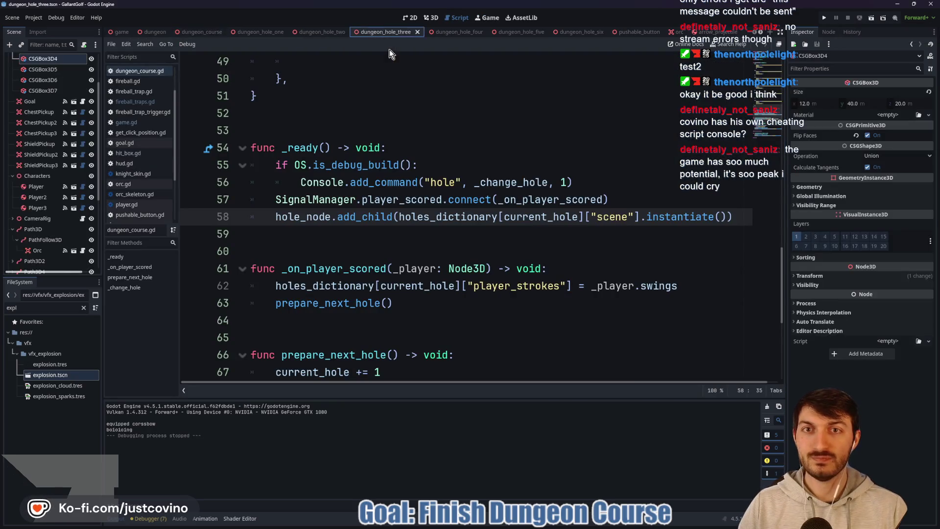
key(ctrl+Tab)
click(436, 19)
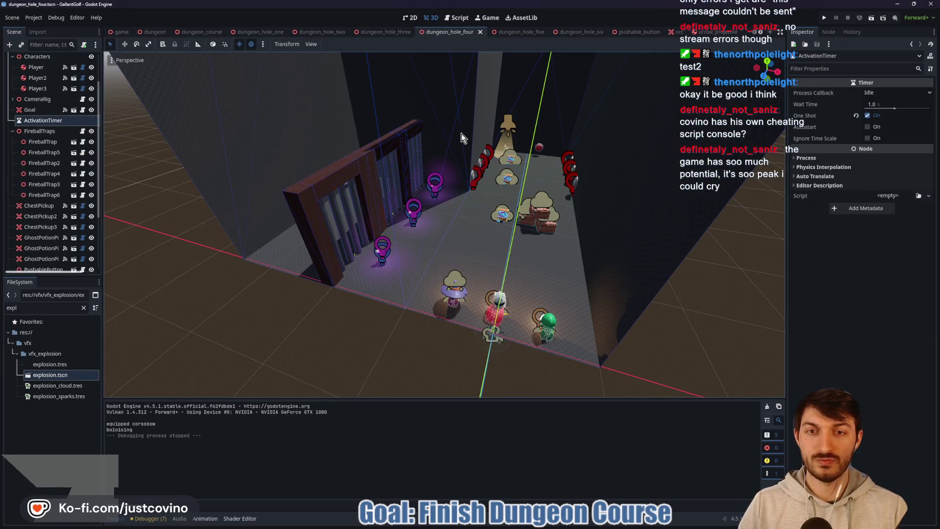
Slide the SpringTrap and the CrossbowPickup along their Z axes
drag(461, 138, 519, 219)
click(332, 224)
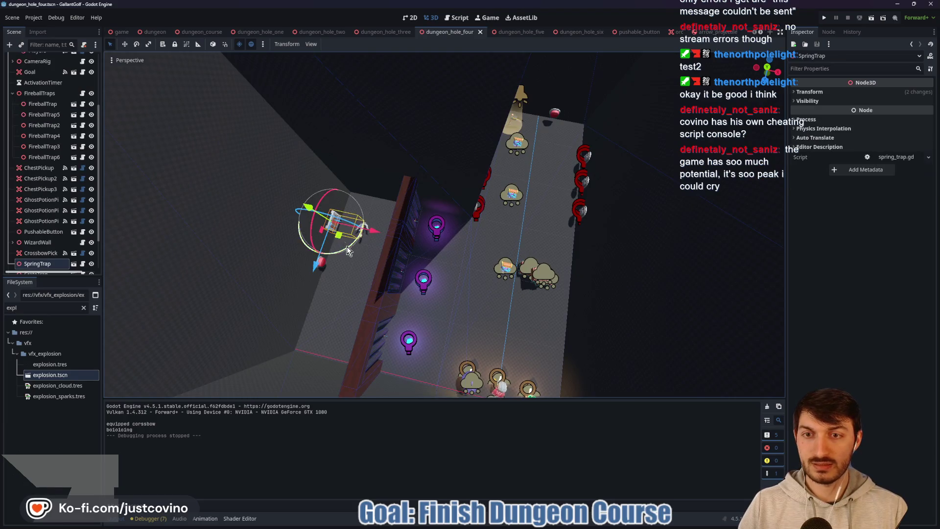
drag(316, 266, 312, 273)
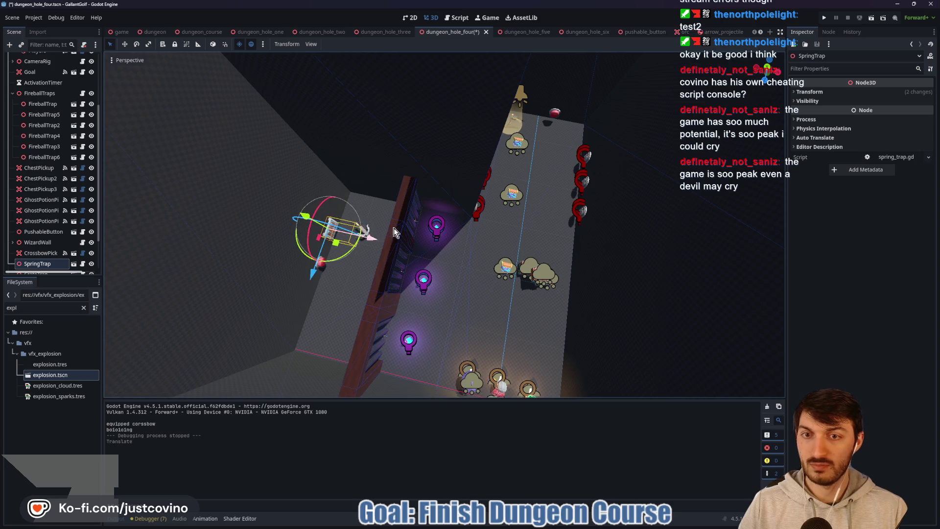
key(f)
scroll(454, 274, up, 6)
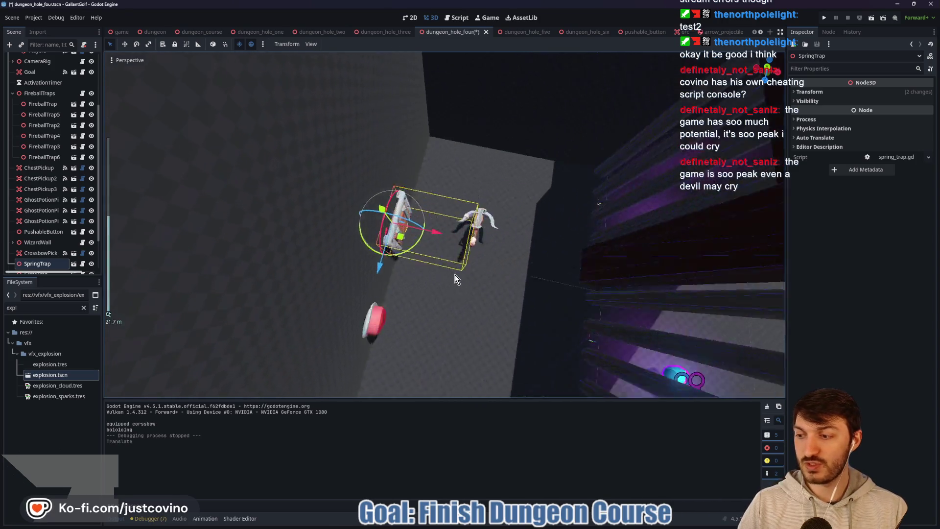
click(486, 166)
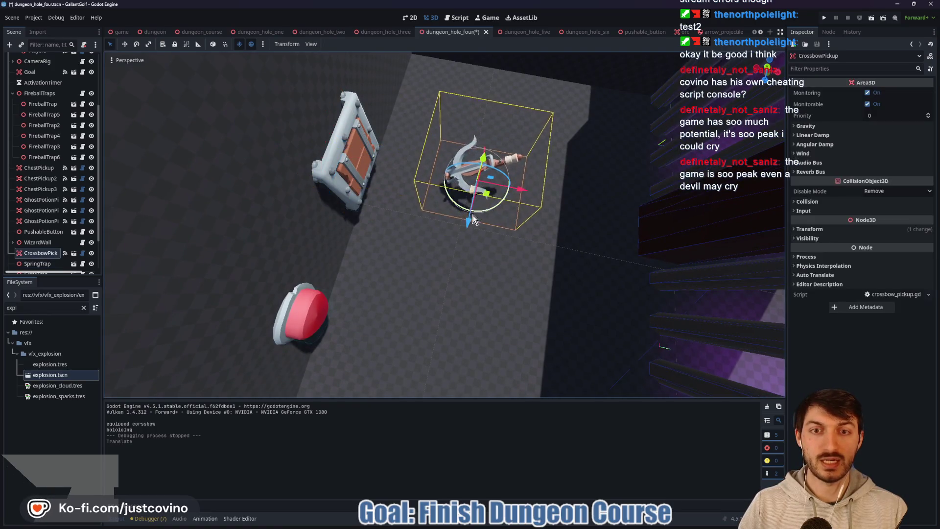
drag(469, 205, 465, 247)
Scale PushableButton2 up to 1.5, then to 2.0
mouse_move(629, 245)
mouse_down()
mouse_move(343, 219)
mouse_move(386, 201)
mouse_move(425, 213)
mouse_move(550, 207)
mouse_move(503, 185)
mouse_move(488, 192)
mouse_up()
click(486, 191)
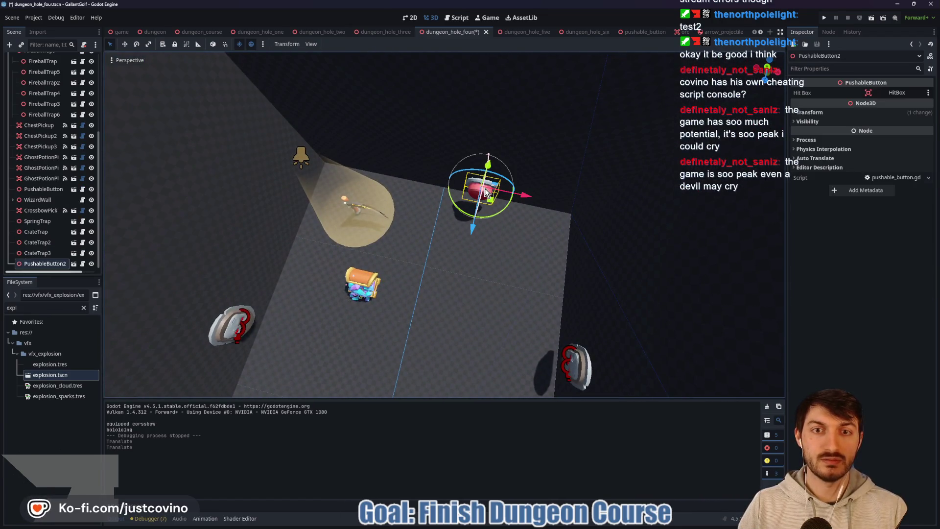
mouse_move(545, 247)
mouse_down()
mouse_move(557, 187)
mouse_move(748, 139)
mouse_up()
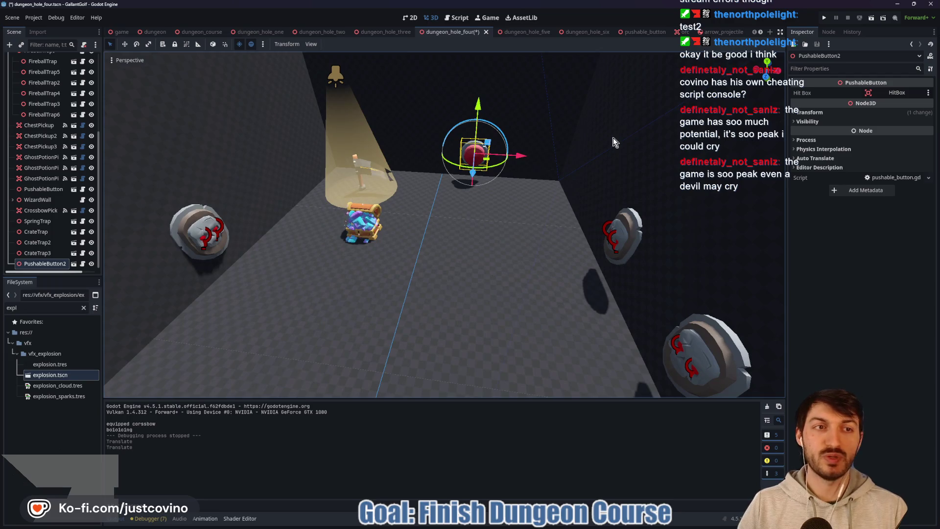
click(835, 114)
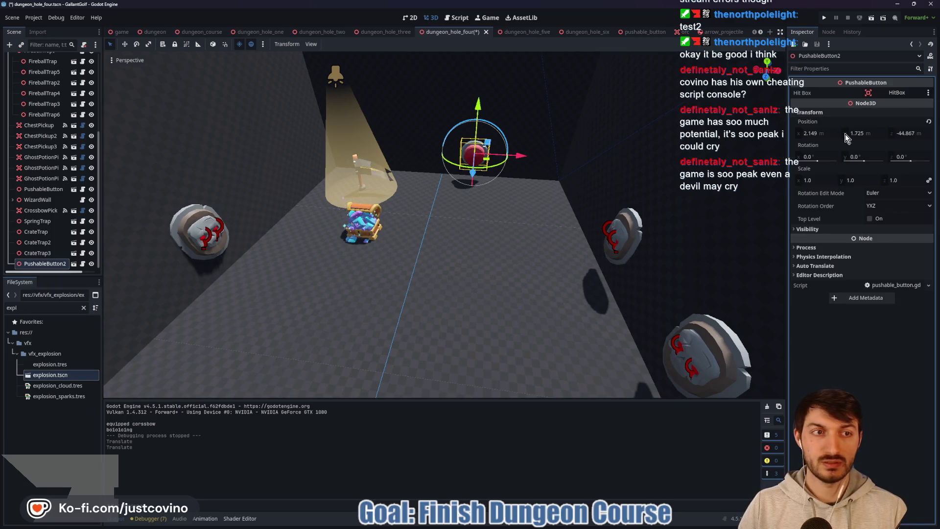
click(820, 180)
text(1.5)
key(Return)
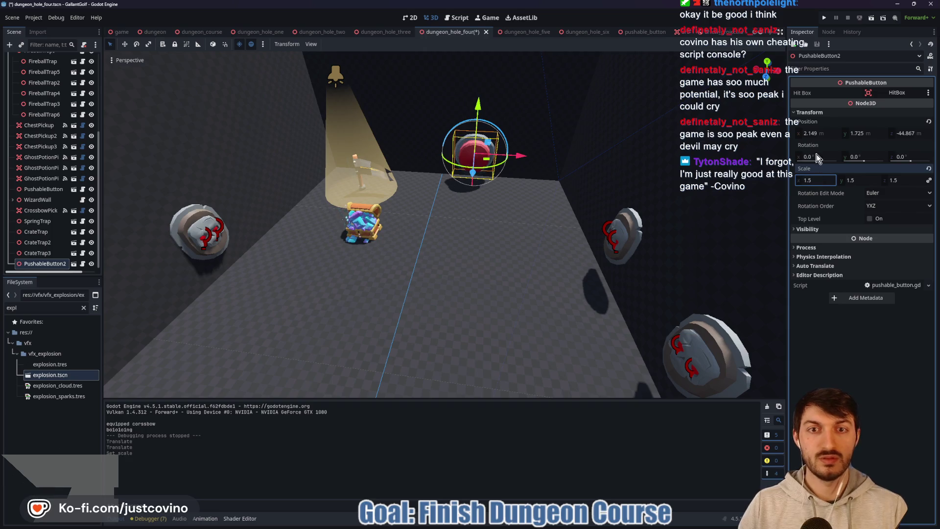
drag(585, 165, 530, 147)
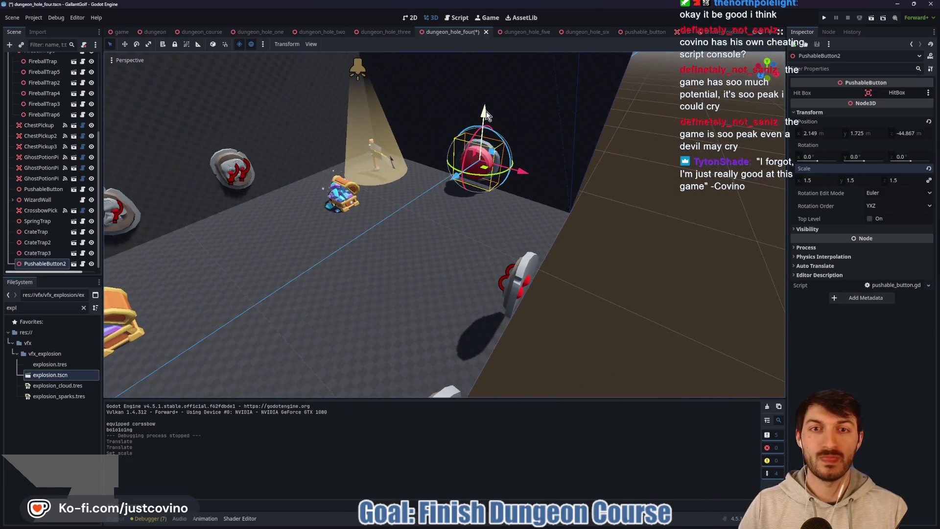
click(817, 182)
text(2)
key(Return)
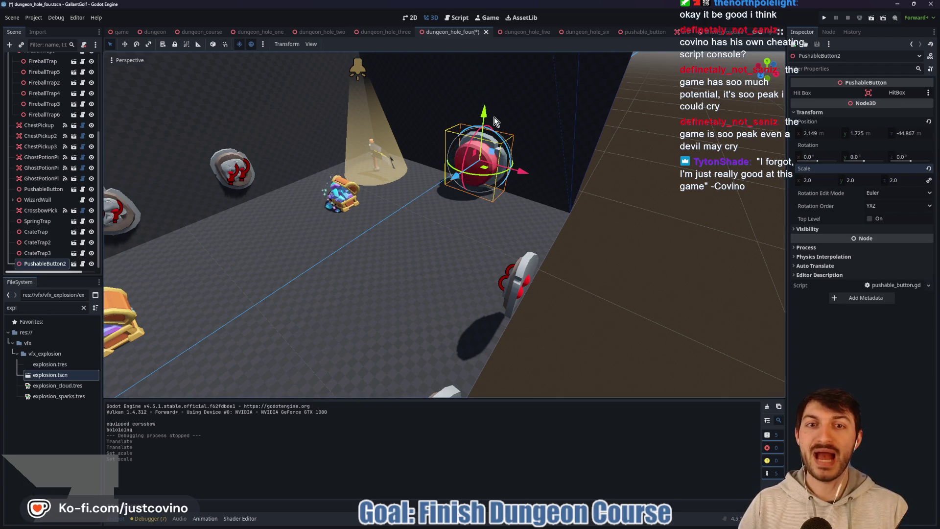
Raise PushableButton2 to a Y position of 2.225 and save the scene
drag(485, 112, 485, 104)
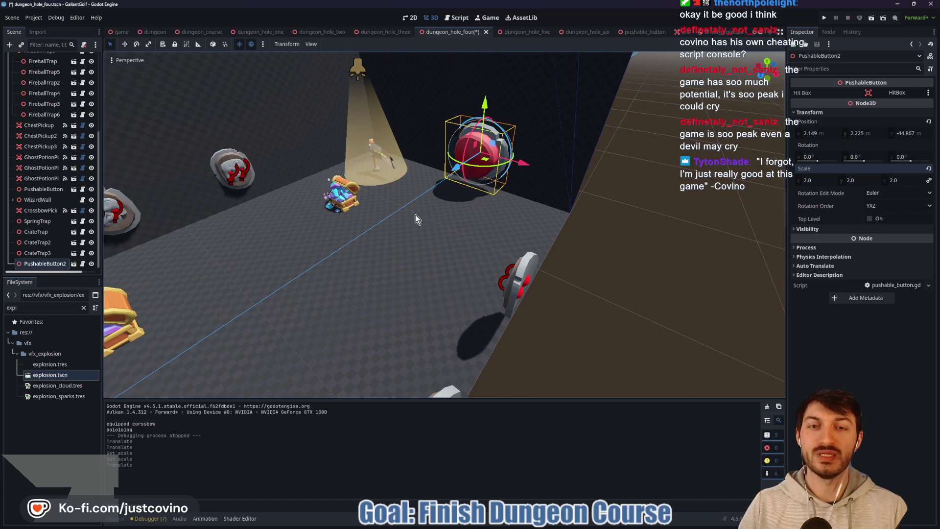
scroll(482, 206, down, 3)
key(ctrl+s)
scroll(490, 216, down, 5)
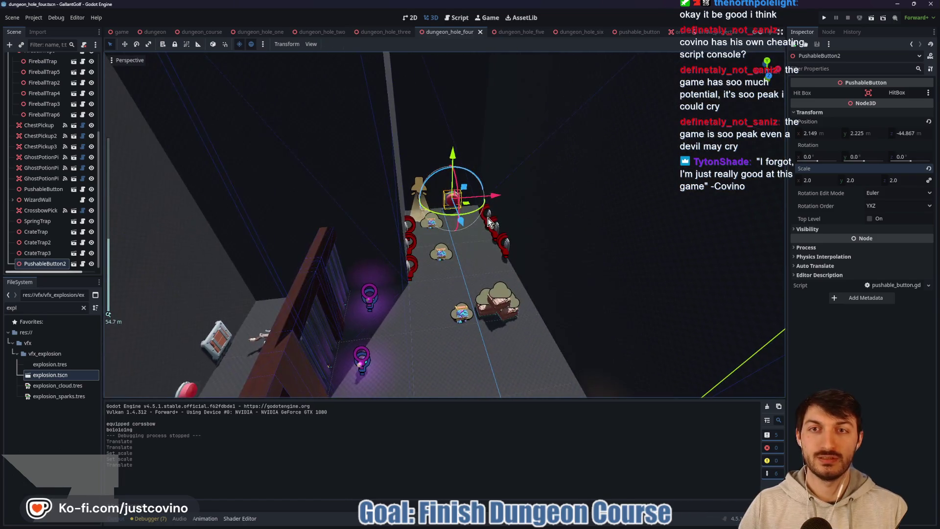
Run dungeon_course with F6 and use the dev console's 'hole 4' command to jump there
click(199, 32)
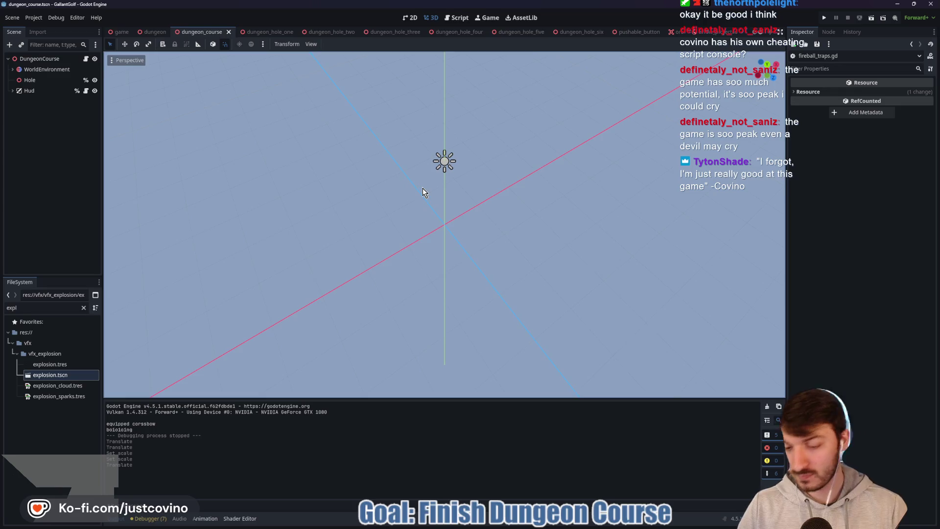
key(F6)
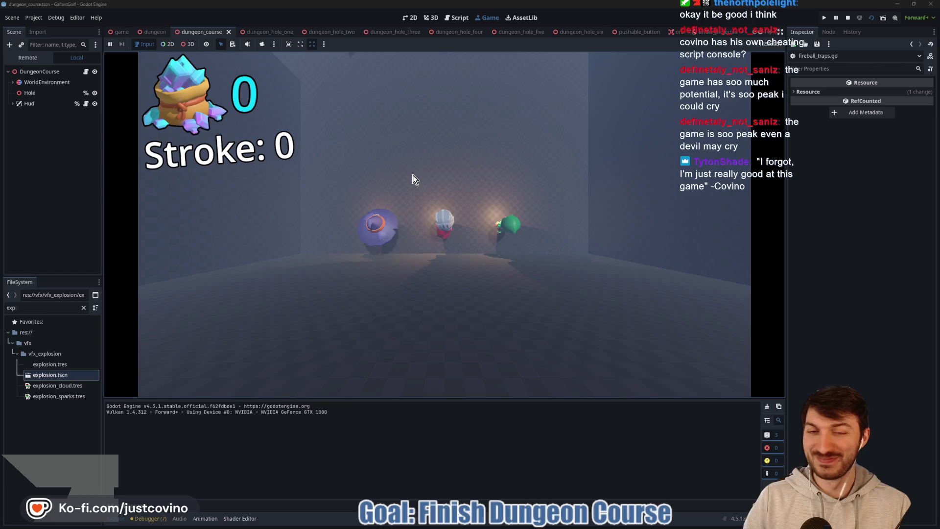
key(grave)
text(hole 4)
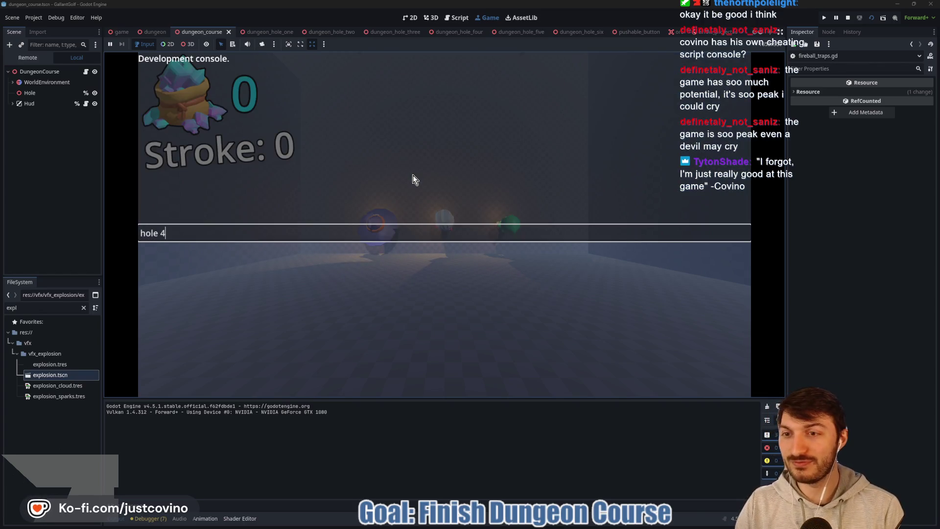
key(Return)
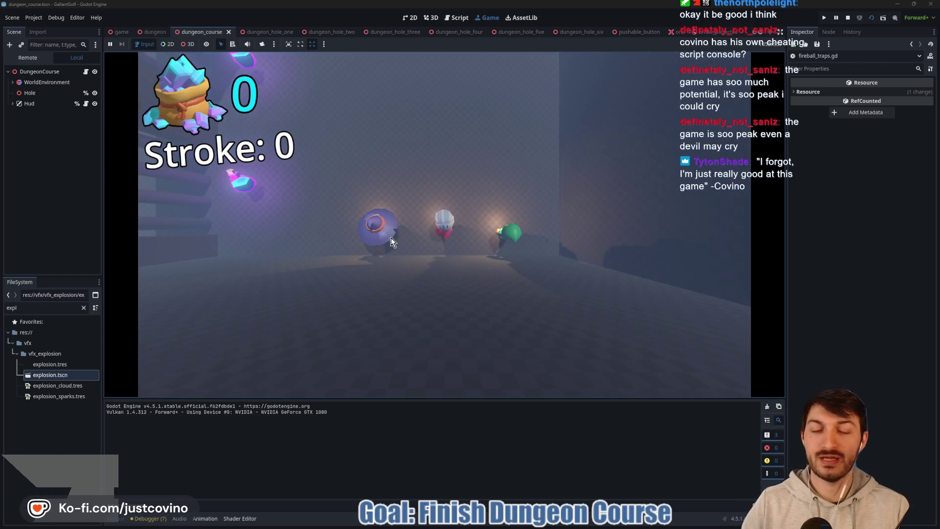
Play hole four to the finish at 30 gems, then stop the game
drag(391, 237, 672, 299)
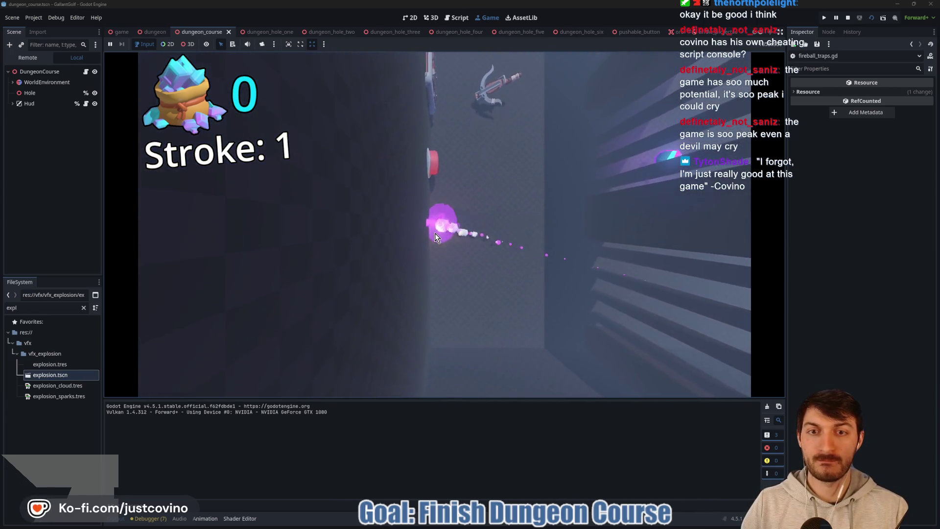
mouse_move(441, 234)
mouse_down()
mouse_move(435, 271)
mouse_move(460, 288)
mouse_up()
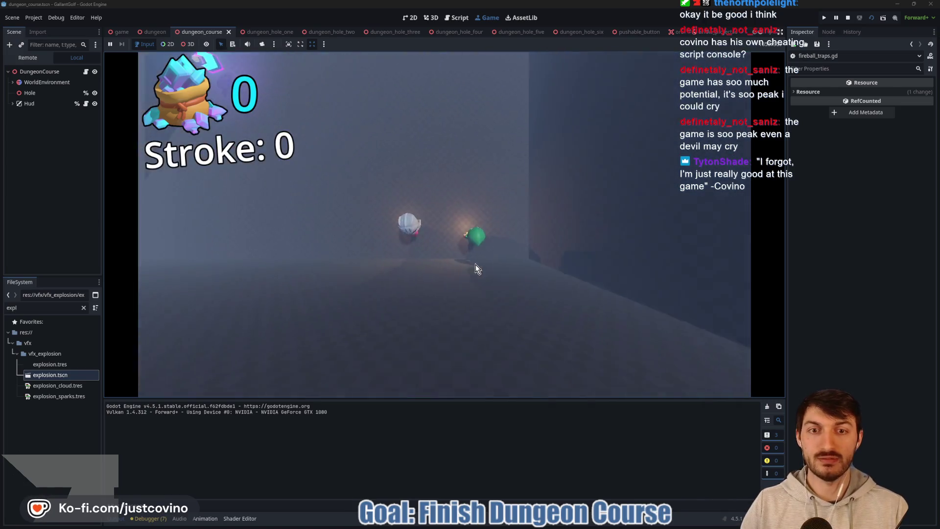
mouse_move(475, 265)
mouse_down()
mouse_move(509, 260)
mouse_move(679, 381)
mouse_move(692, 378)
mouse_up()
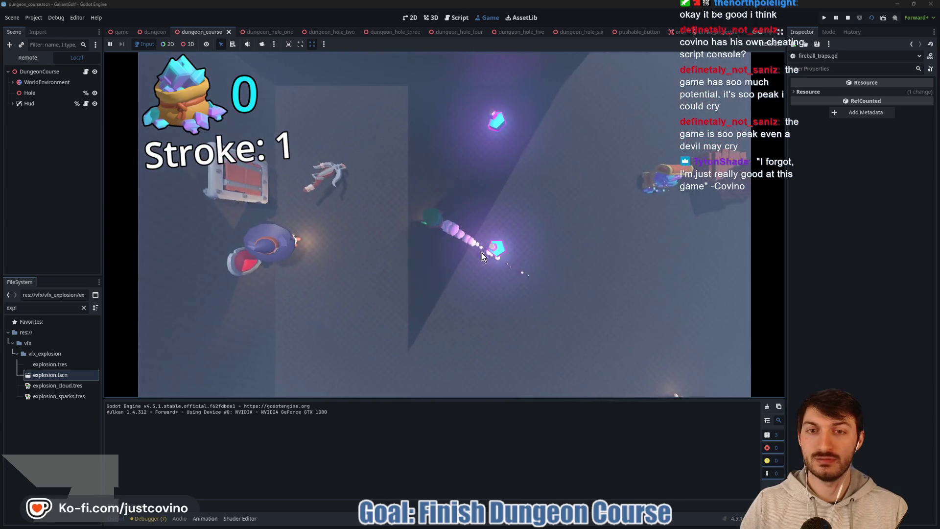
mouse_move(443, 222)
mouse_down()
mouse_move(692, 302)
mouse_move(709, 279)
mouse_up()
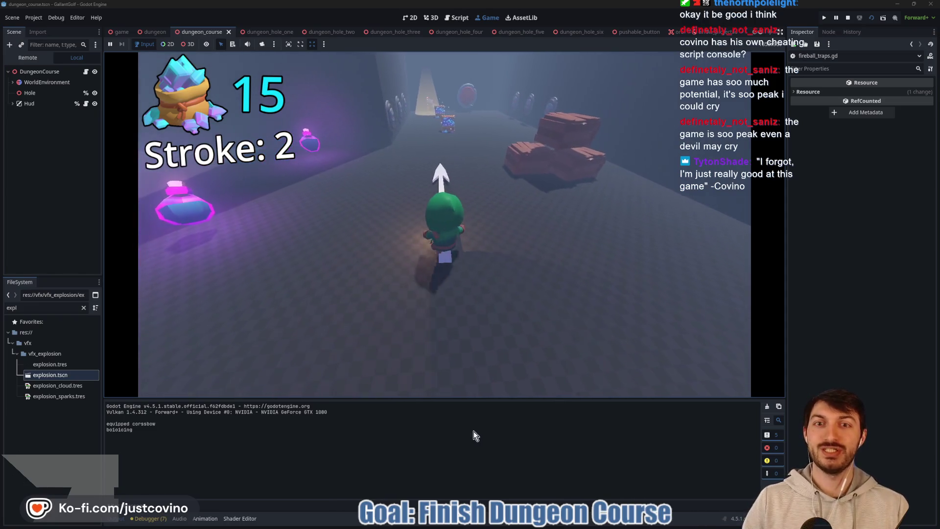
click(446, 372)
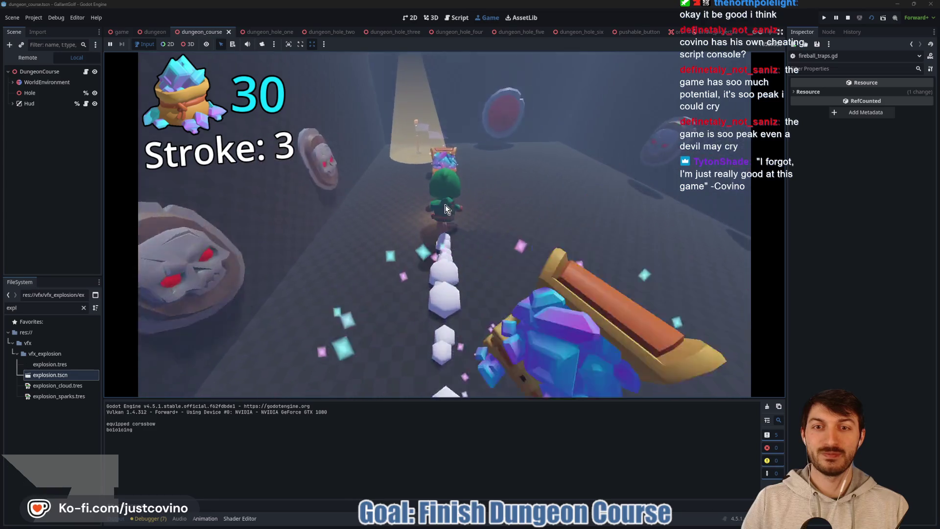
click(499, 327)
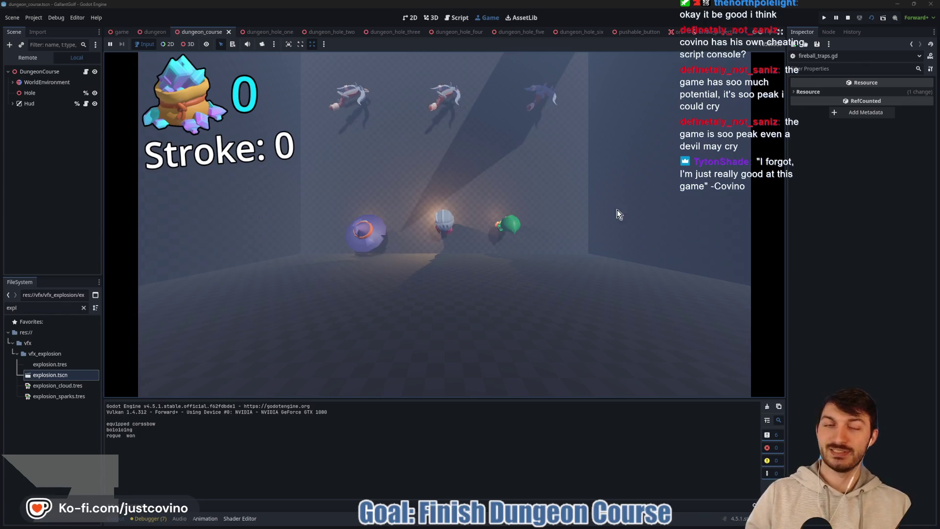
click(848, 18)
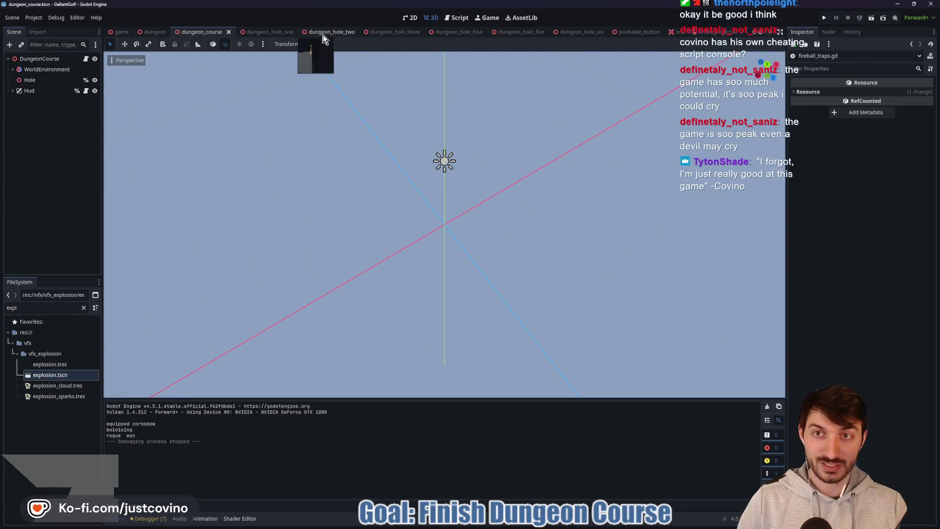
In dungeon_hole_four, rotate the SpringTrap slightly and save the scene
click(469, 33)
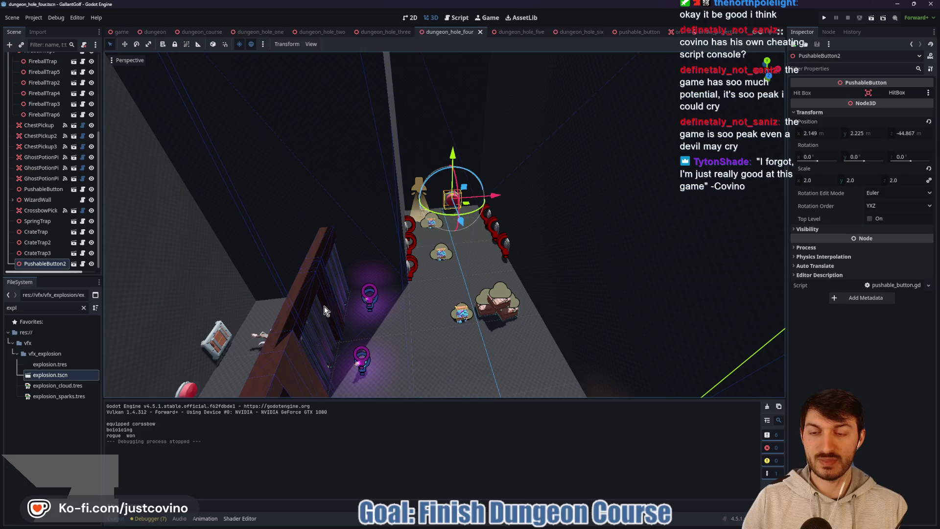
scroll(457, 292, up, 4)
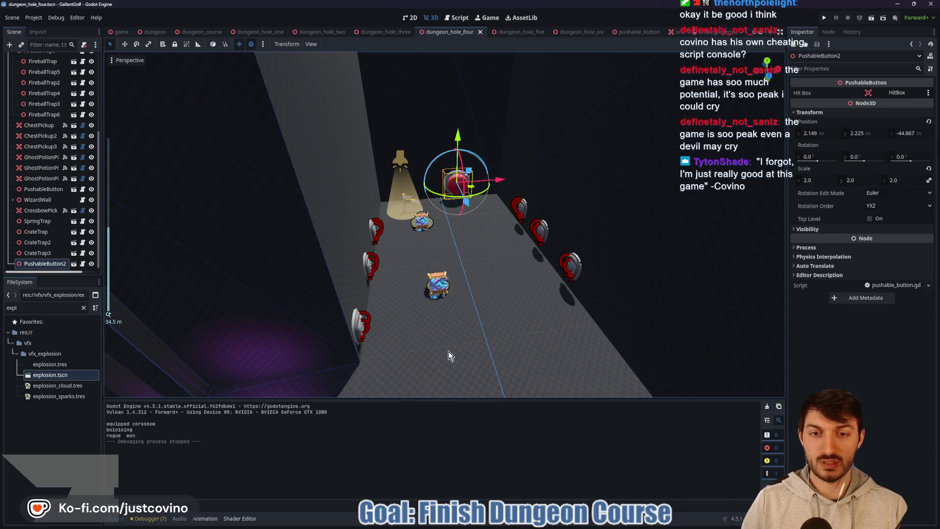
scroll(448, 351, down, 5)
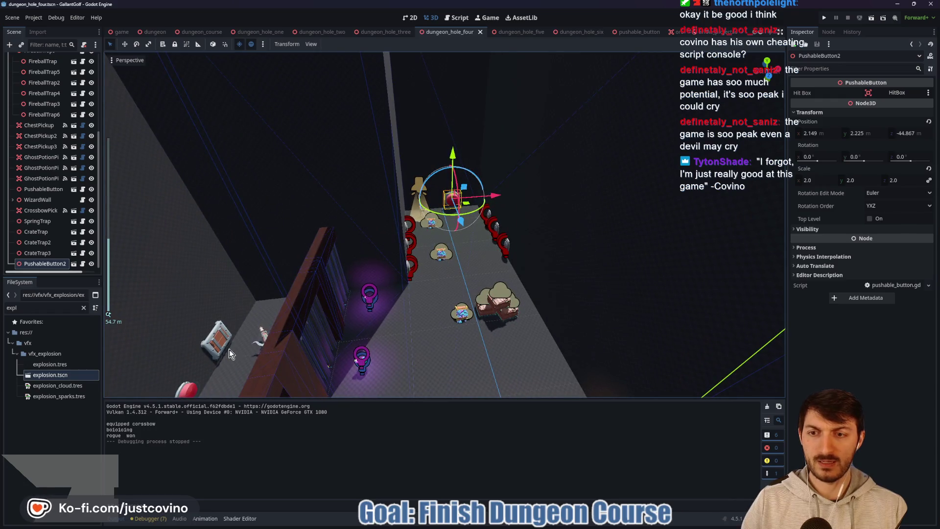
drag(230, 354, 365, 325)
click(398, 294)
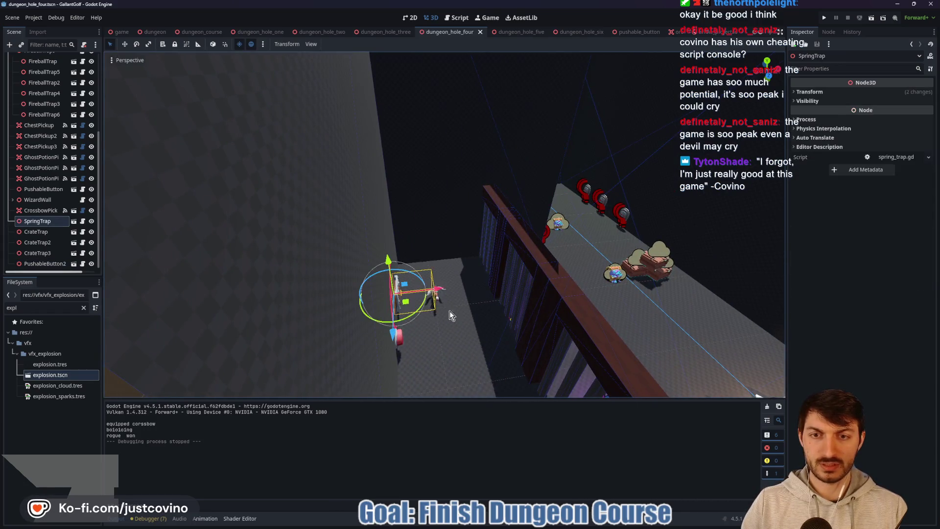
scroll(450, 310, up, 3)
scroll(487, 309, up, 3)
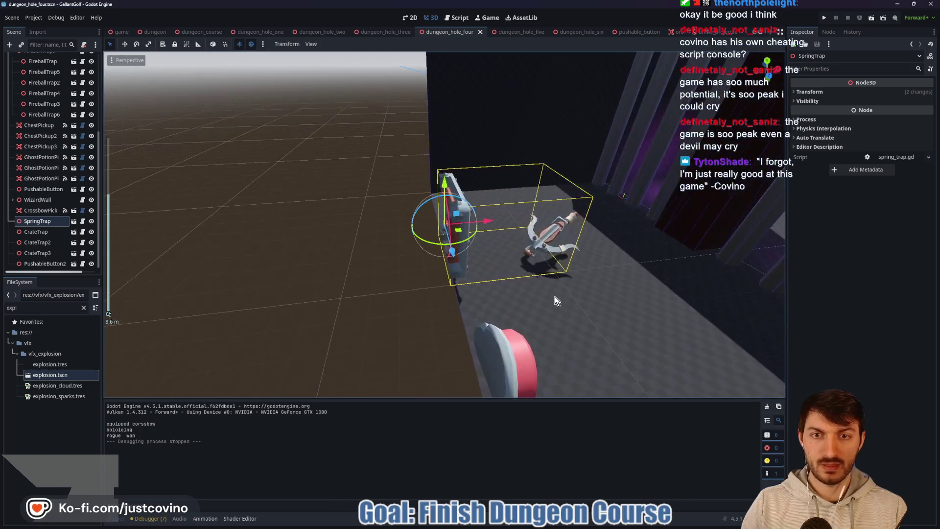
drag(468, 244, 469, 247)
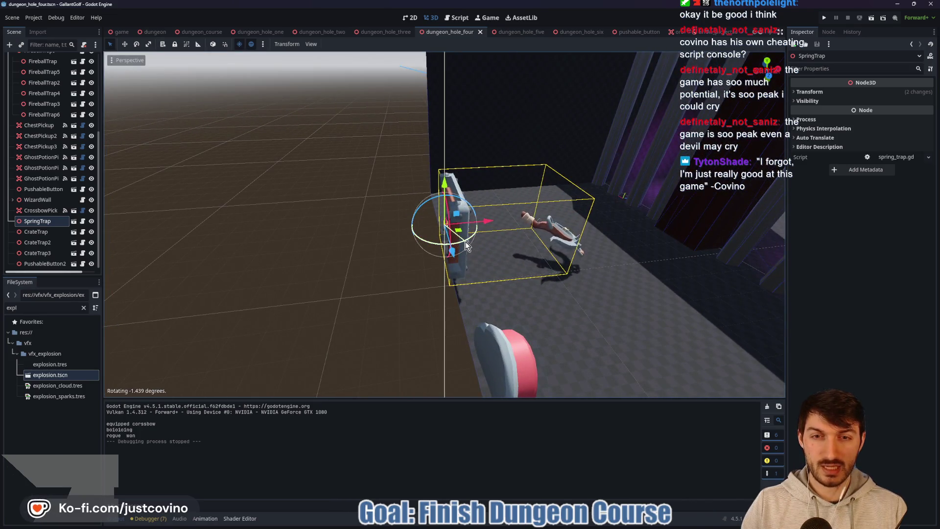
mouse_move(595, 248)
mouse_down()
mouse_move(343, 225)
mouse_move(594, 277)
mouse_move(525, 285)
mouse_up()
scroll(594, 277, down, 5)
key(ctrl+s)
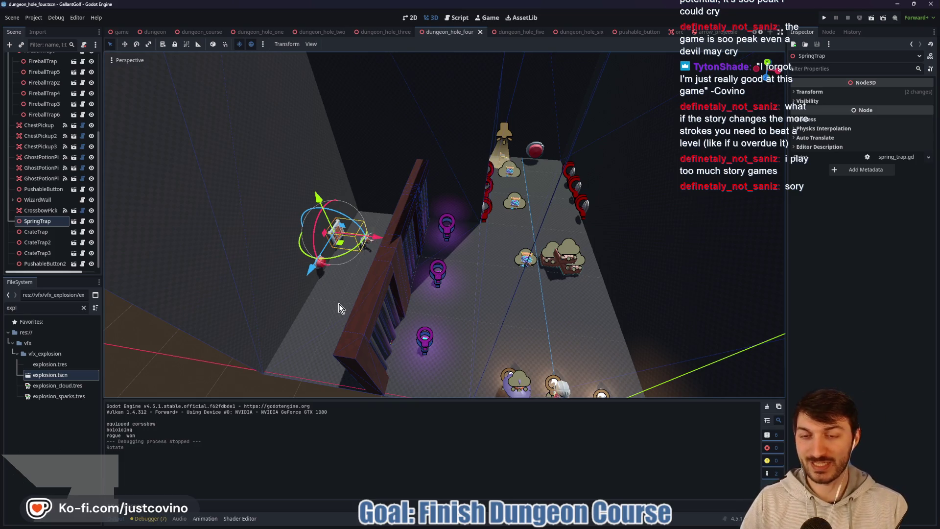
Drag the PushableButton about 1.9 m further down the lane along Z
drag(306, 324, 345, 317)
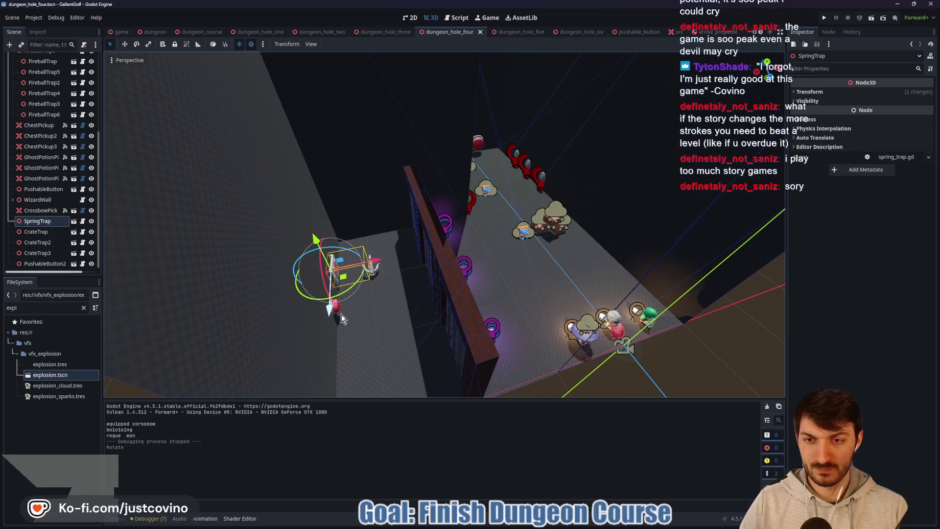
click(416, 342)
click(342, 315)
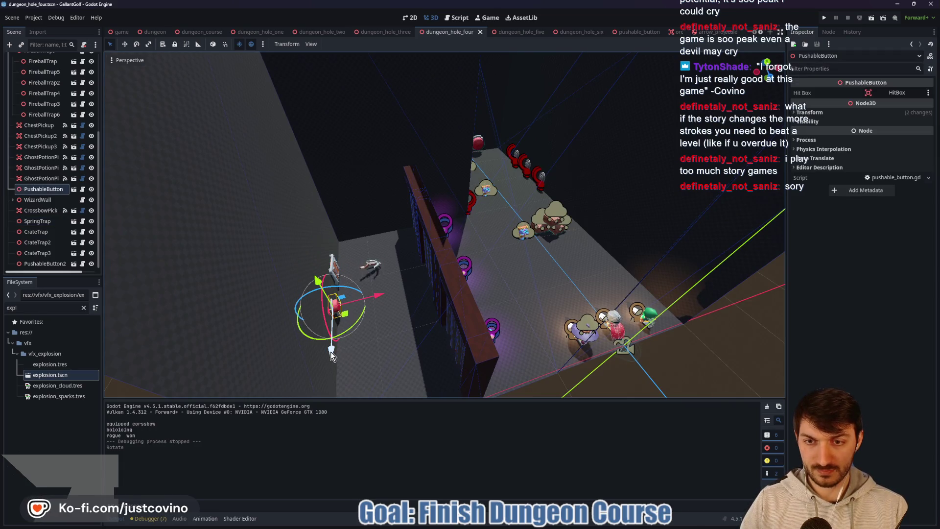
drag(330, 351, 331, 377)
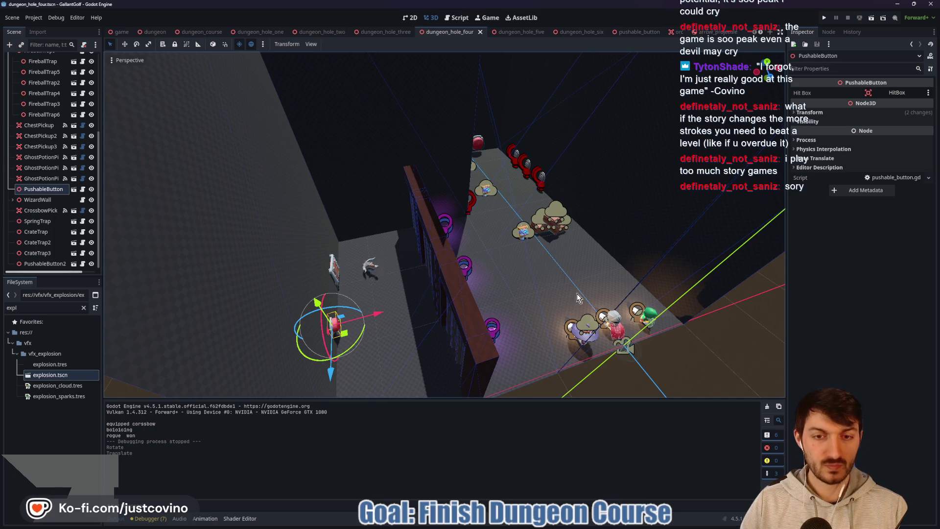
mouse_move(542, 305)
mouse_down()
mouse_move(538, 296)
mouse_move(507, 301)
mouse_up()
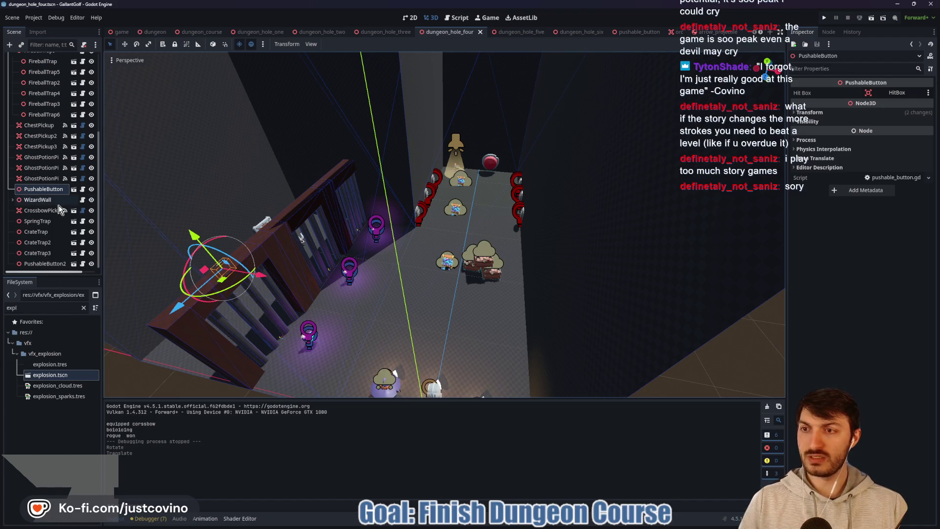
Set the FireballTraps ActivationTimer's Wait Time to 0.5 s
scroll(48, 203, up, 5)
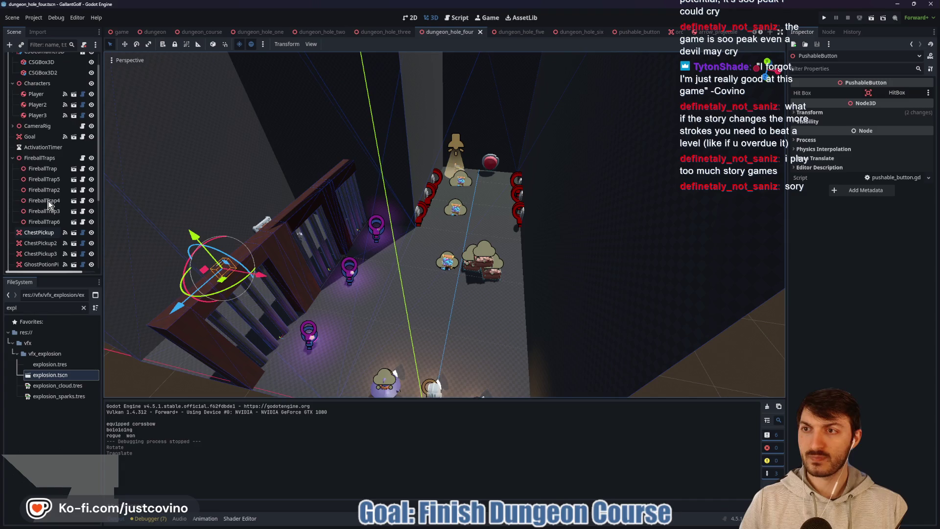
click(39, 157)
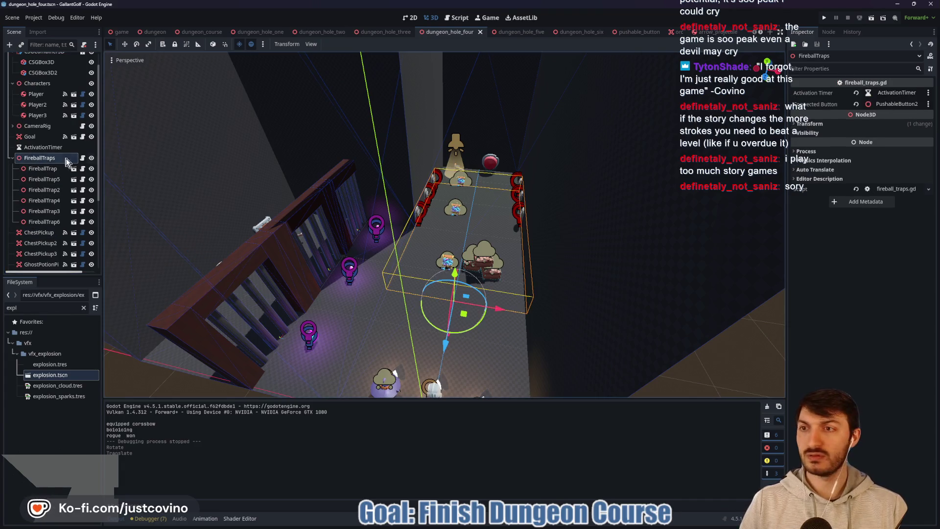
click(68, 147)
click(892, 108)
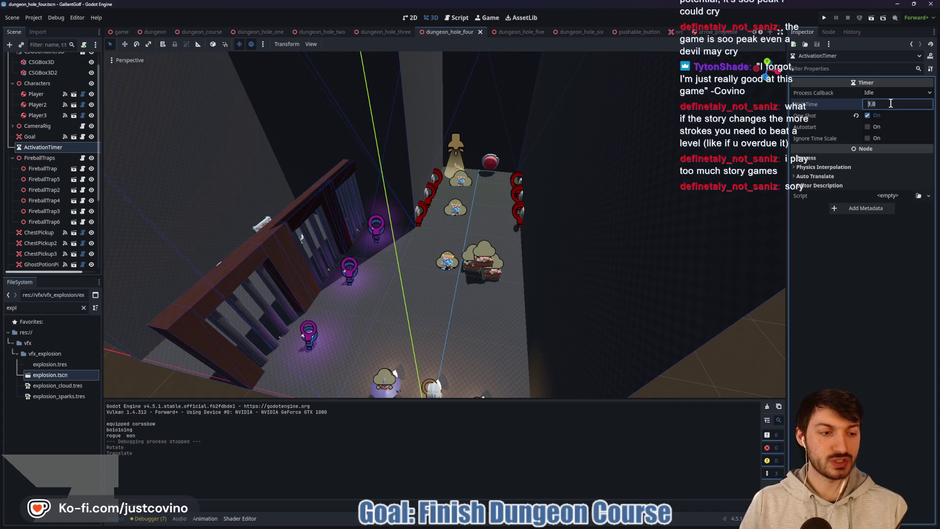
text(5)
key(Return)
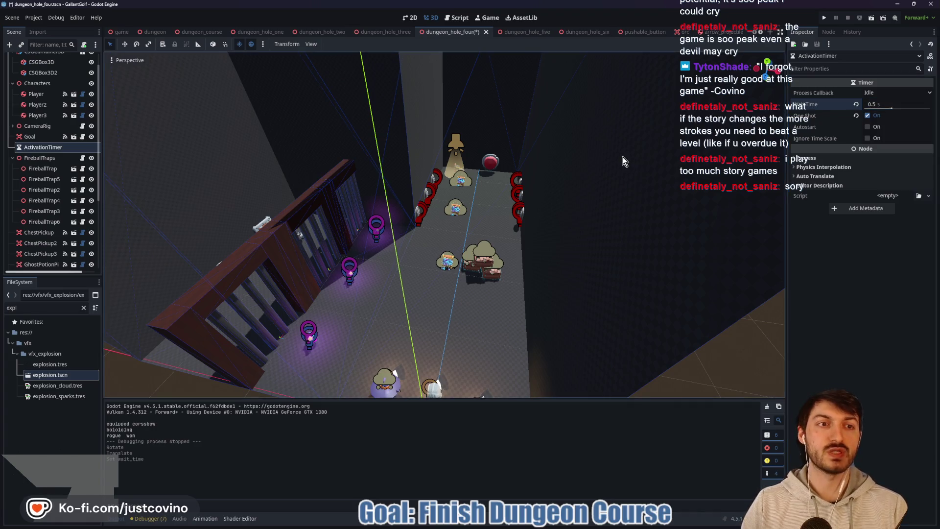
mouse_move(499, 222)
mouse_down()
mouse_move(501, 235)
mouse_move(441, 205)
mouse_up()
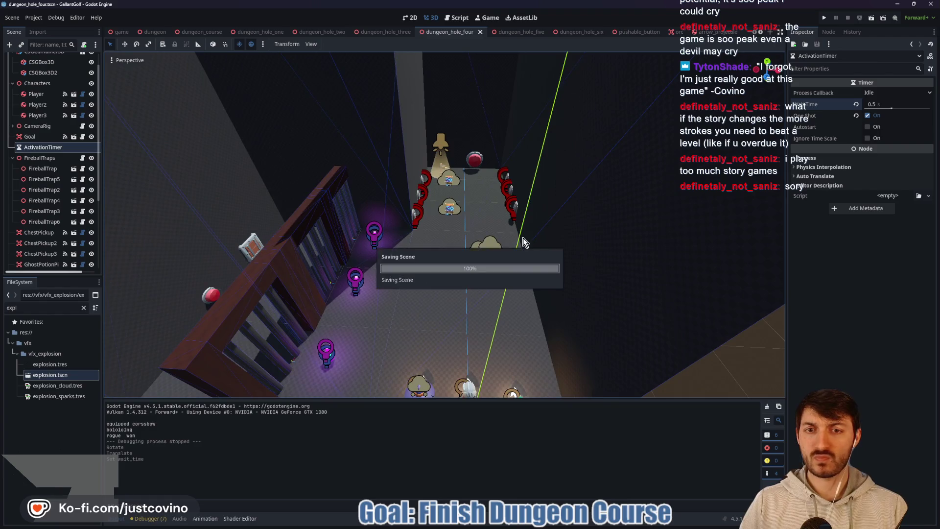
In fireball_traps.gd, change activation_timer.wait_time from 2.0 to 0.5
click(83, 158)
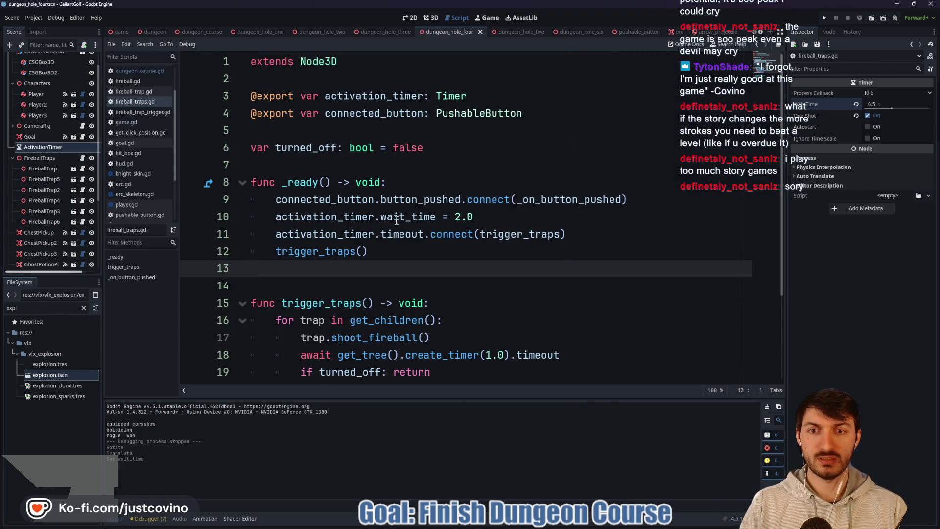
drag(473, 216, 460, 216)
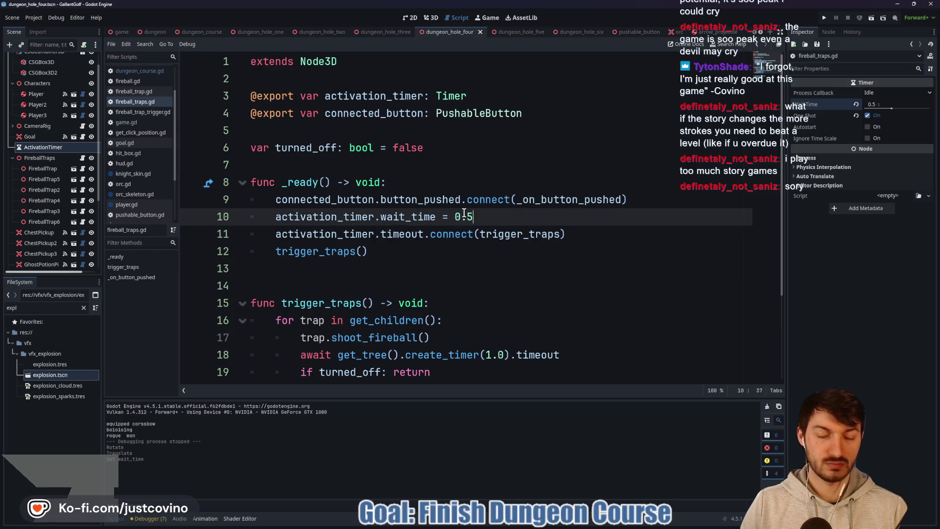
scroll(499, 210, down, 1)
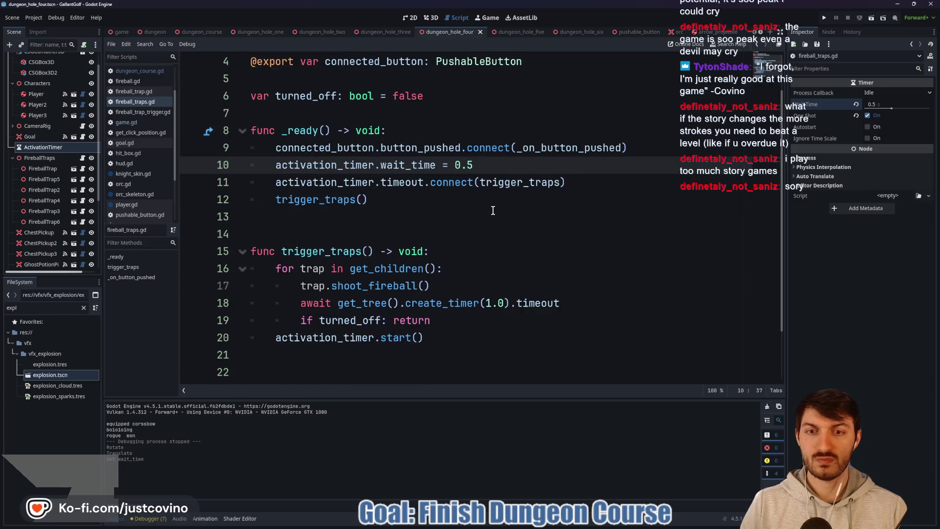
click(450, 217)
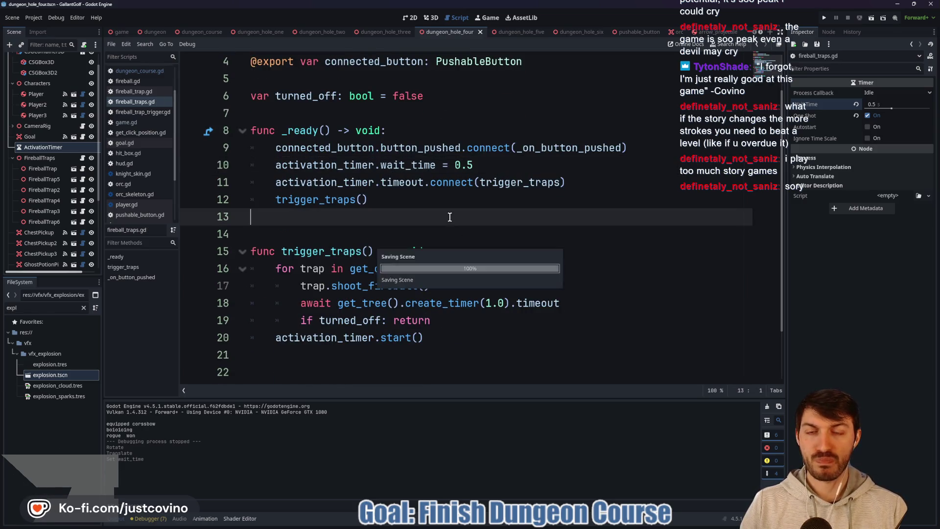
scroll(449, 215, up, 1)
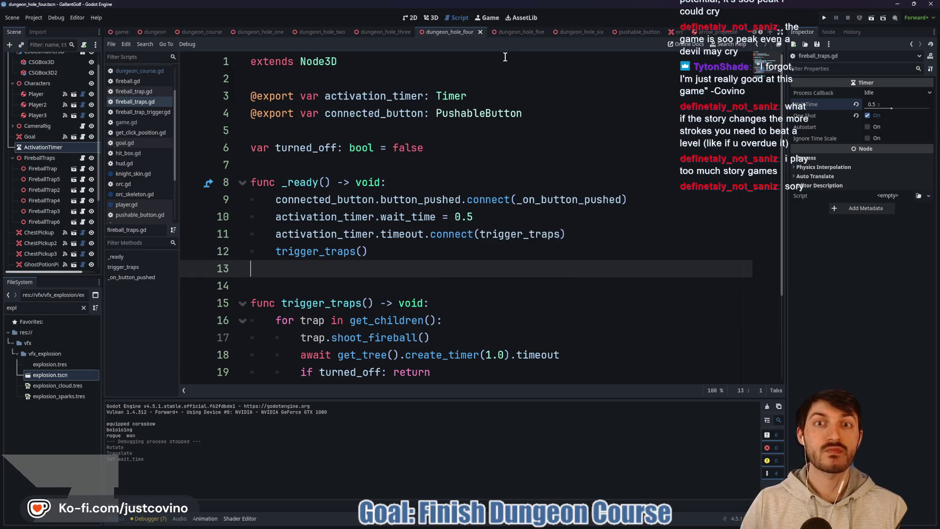
Open dungeon_hole_five and orbit over its corridor, fireball traps, pickups and goal
click(508, 33)
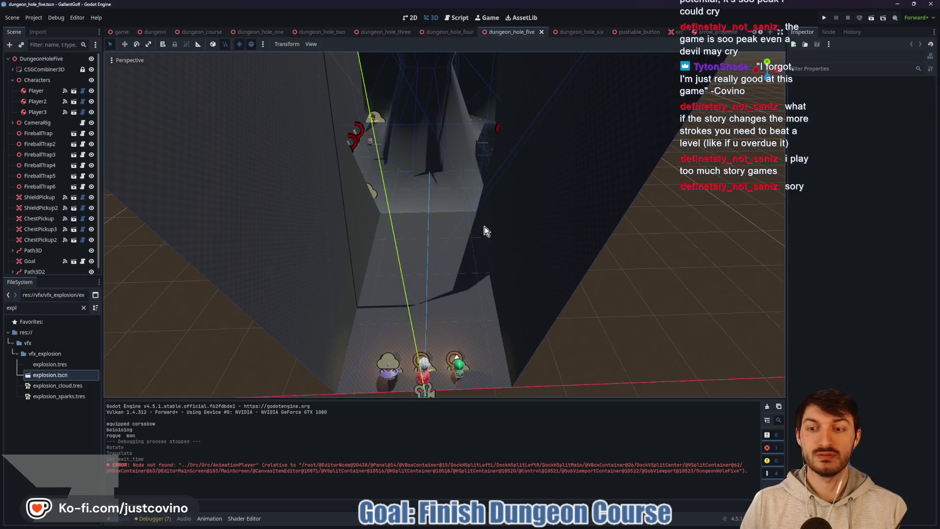
scroll(486, 225, down, 3)
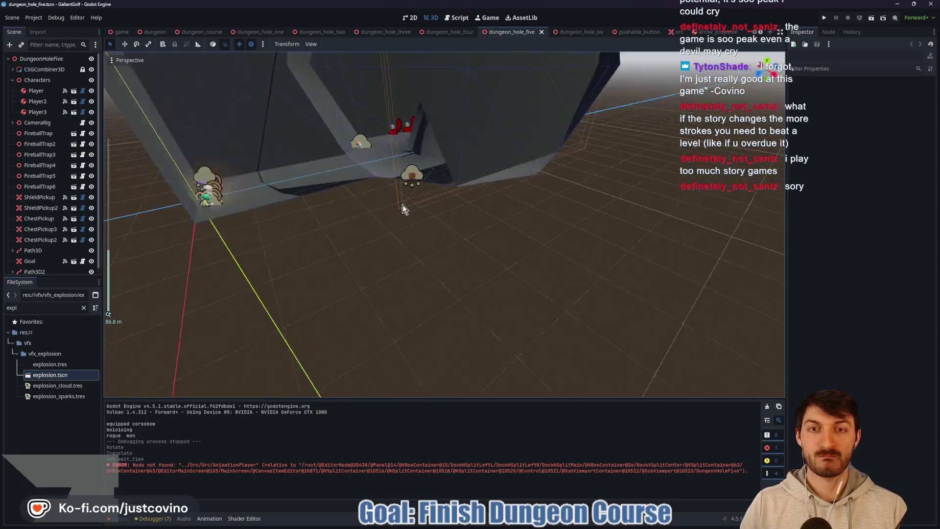
mouse_move(402, 210)
mouse_down()
mouse_move(452, 219)
mouse_move(501, 282)
mouse_move(454, 307)
mouse_move(339, 260)
mouse_move(444, 218)
mouse_move(483, 252)
mouse_move(484, 229)
mouse_up()
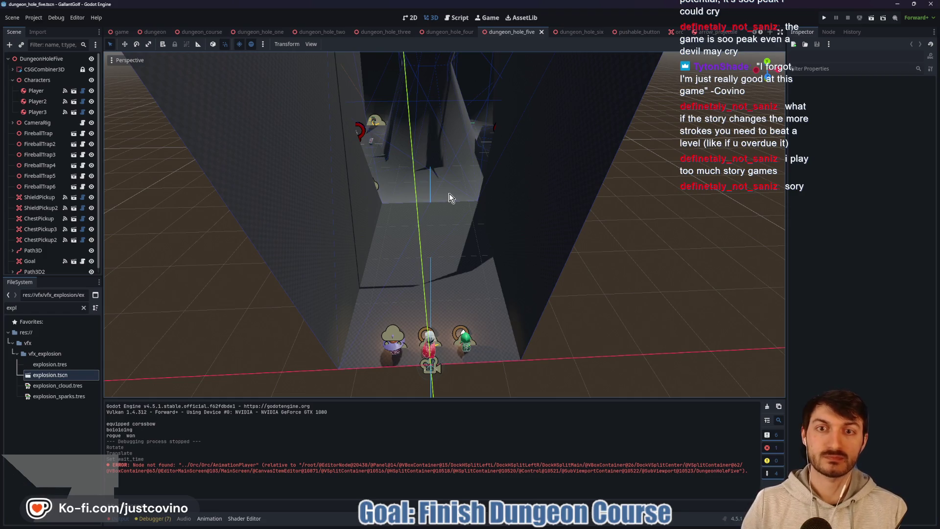
mouse_move(451, 197)
mouse_down()
mouse_move(412, 204)
mouse_move(537, 204)
mouse_move(450, 204)
mouse_up()
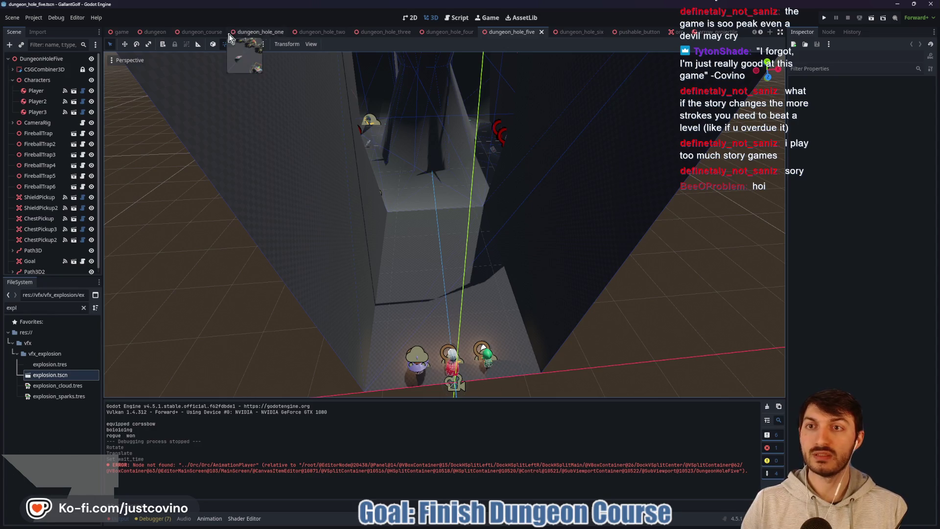
Run dungeon_course with F6, shoot the red knight forward, then stop the game
click(201, 31)
key(F6)
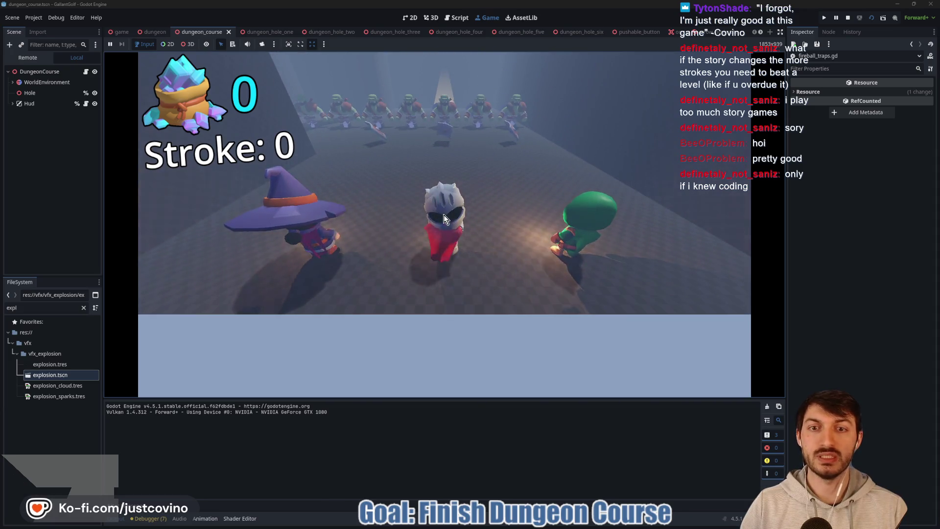
mouse_move(443, 215)
mouse_down()
mouse_move(441, 405)
mouse_move(464, 331)
mouse_move(464, 280)
mouse_move(444, 267)
mouse_move(443, 442)
mouse_up()
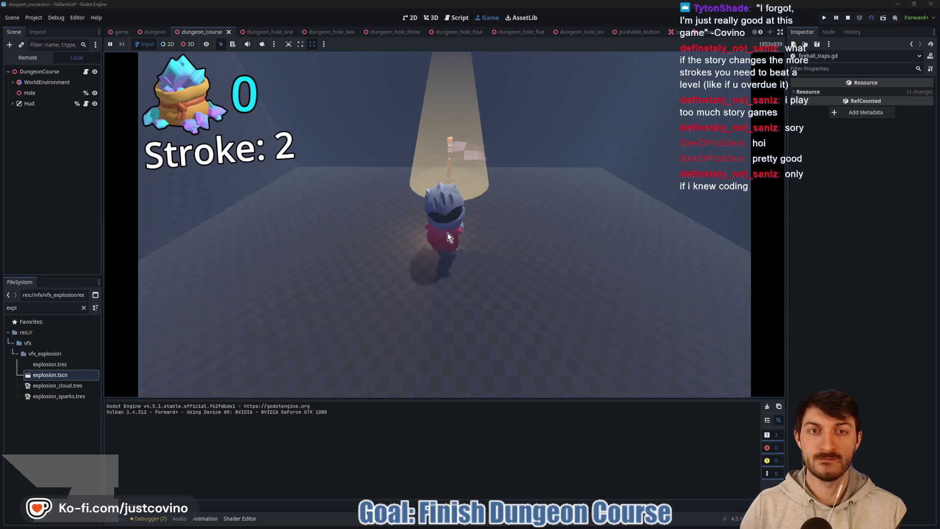
click(848, 18)
In hole one's 3D view, shorten the room box to 36 m deep
click(427, 17)
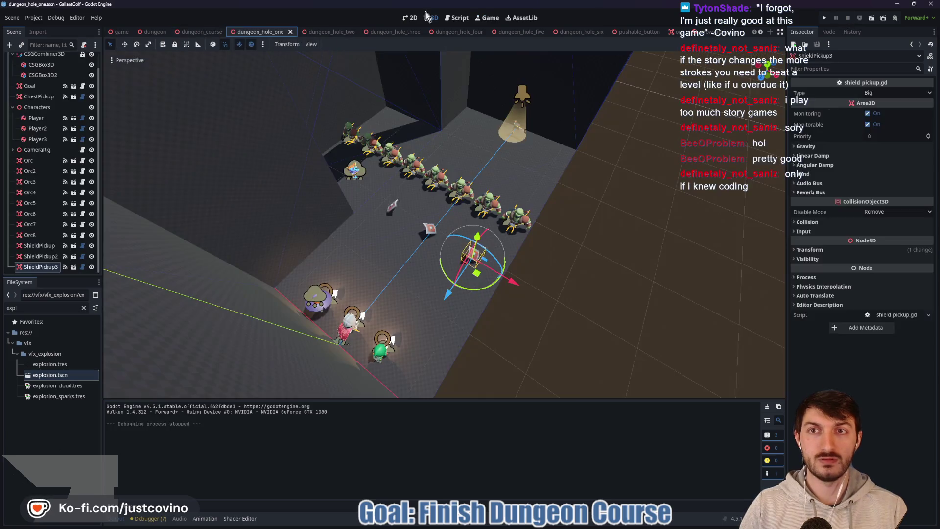
mouse_move(563, 196)
mouse_down()
mouse_move(577, 205)
mouse_move(573, 235)
mouse_move(518, 230)
mouse_up()
click(487, 246)
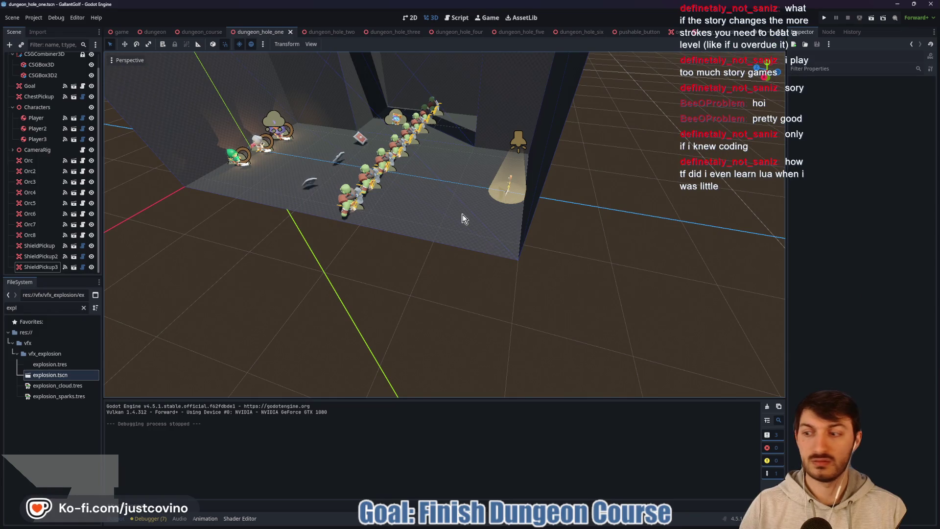
scroll(464, 219, down, 3)
mouse_move(460, 254)
mouse_down()
mouse_move(439, 267)
mouse_move(466, 210)
mouse_up()
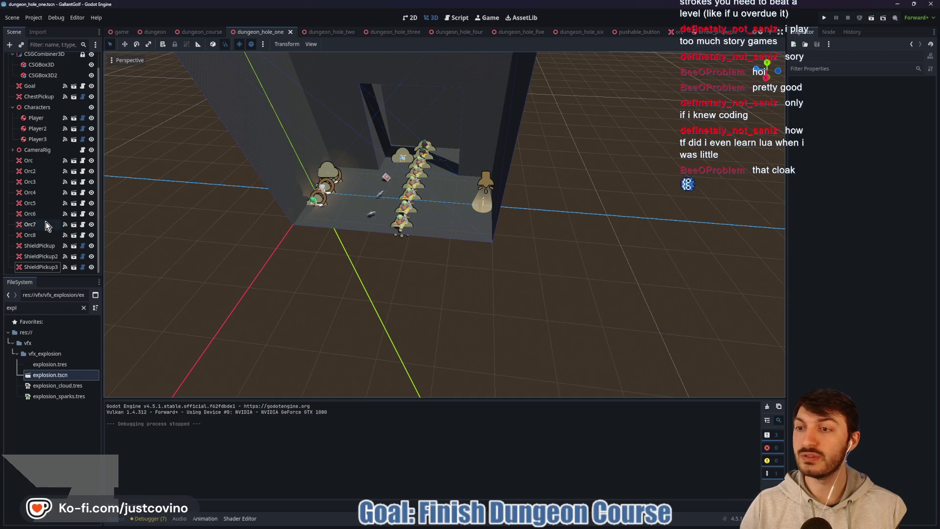
scroll(31, 117, up, 2)
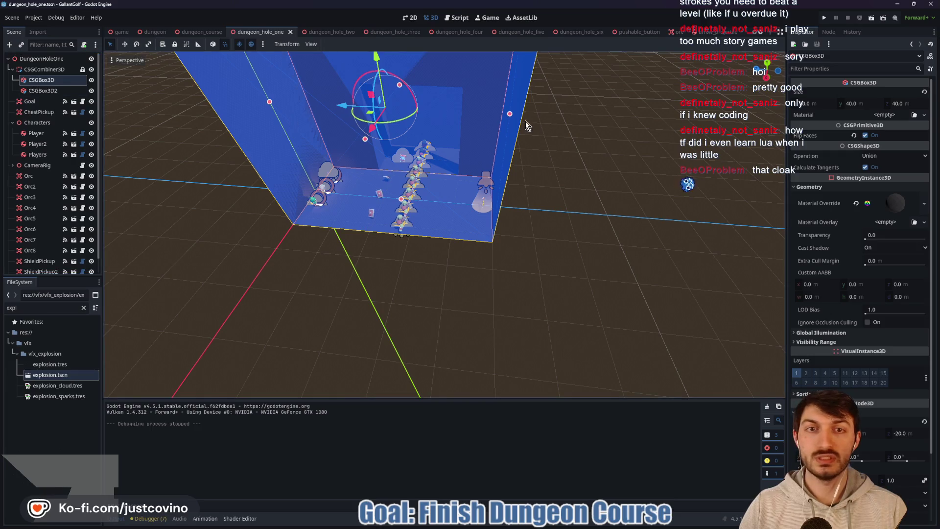
drag(510, 114, 484, 123)
Move hole one's Goal sideways along X and save the scene
click(486, 204)
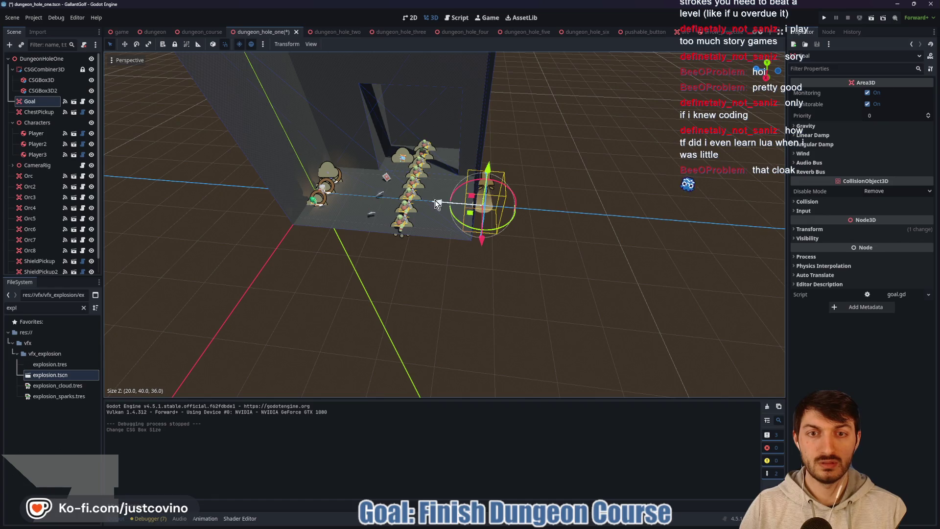
drag(438, 203, 413, 200)
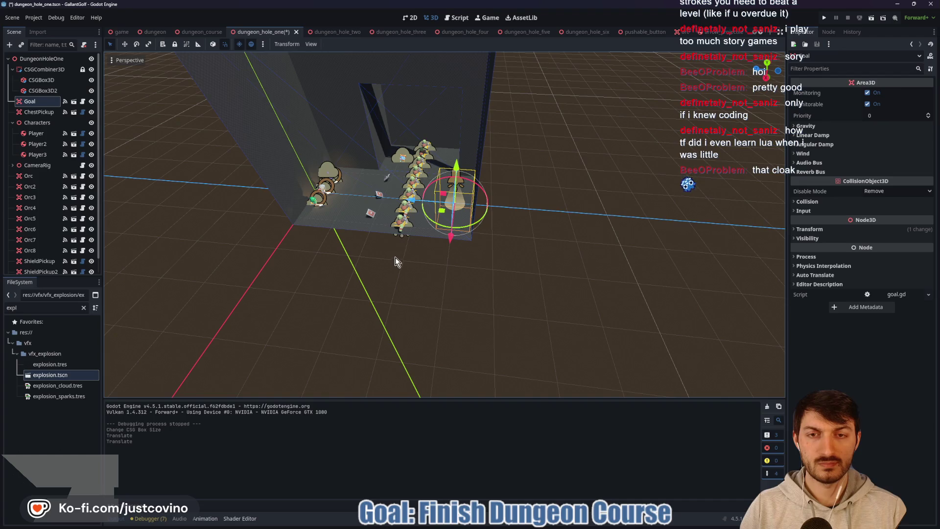
click(395, 257)
key(ctrl+s)
mouse_move(318, 254)
mouse_down()
mouse_move(422, 251)
mouse_move(461, 201)
mouse_up()
Run dungeon_course and play the hole past the orcs until 'knight won' is logged
click(200, 31)
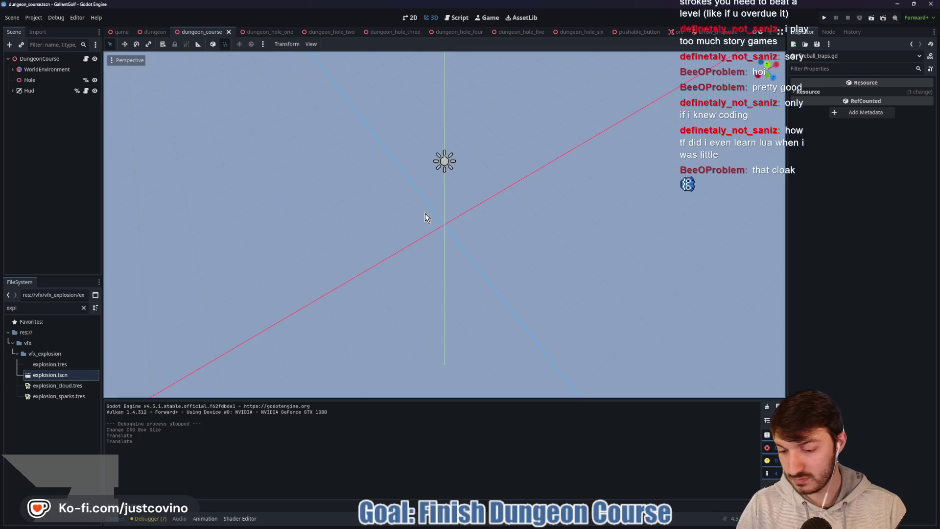
key(F6)
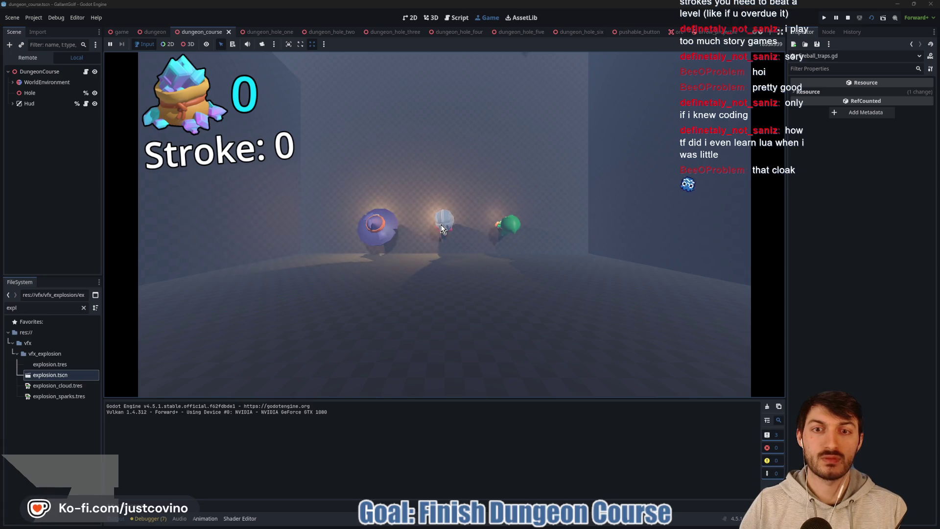
mouse_move(437, 231)
mouse_down()
mouse_move(442, 431)
mouse_move(445, 424)
mouse_up()
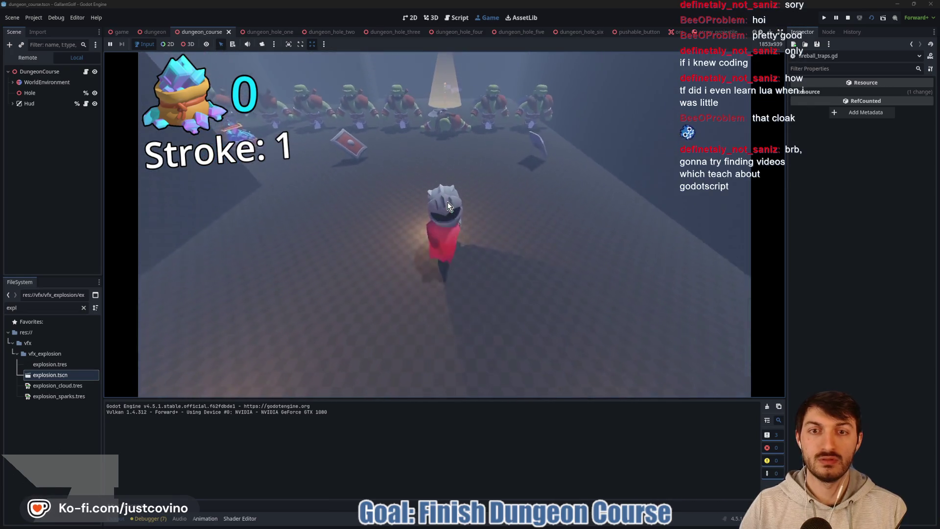
mouse_move(447, 205)
mouse_down()
mouse_move(460, 404)
mouse_move(438, 422)
mouse_move(443, 431)
mouse_up()
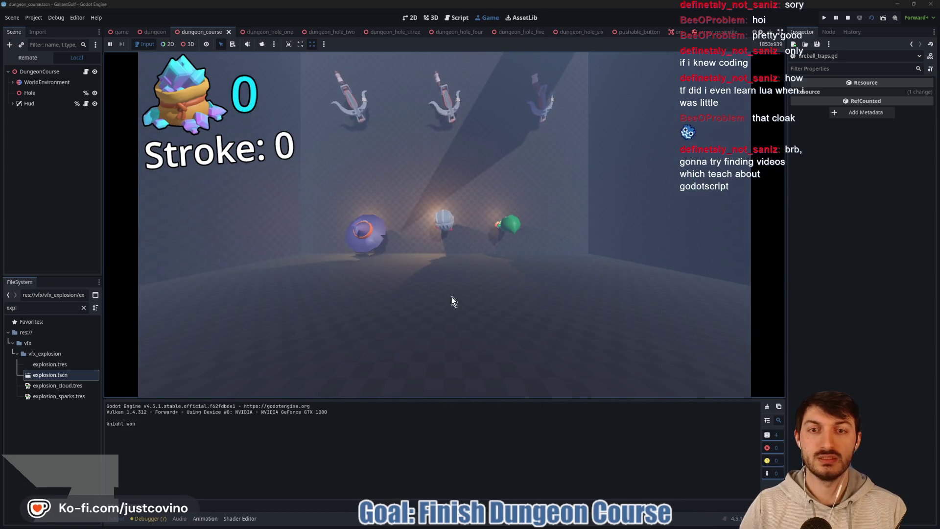
mouse_move(444, 230)
mouse_down()
mouse_move(499, 298)
mouse_move(518, 389)
mouse_up()
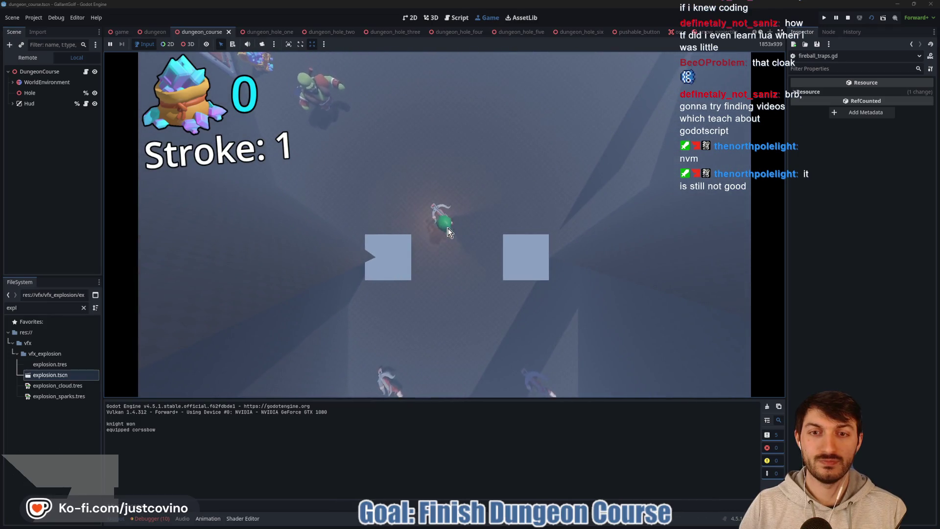
drag(445, 227, 593, 346)
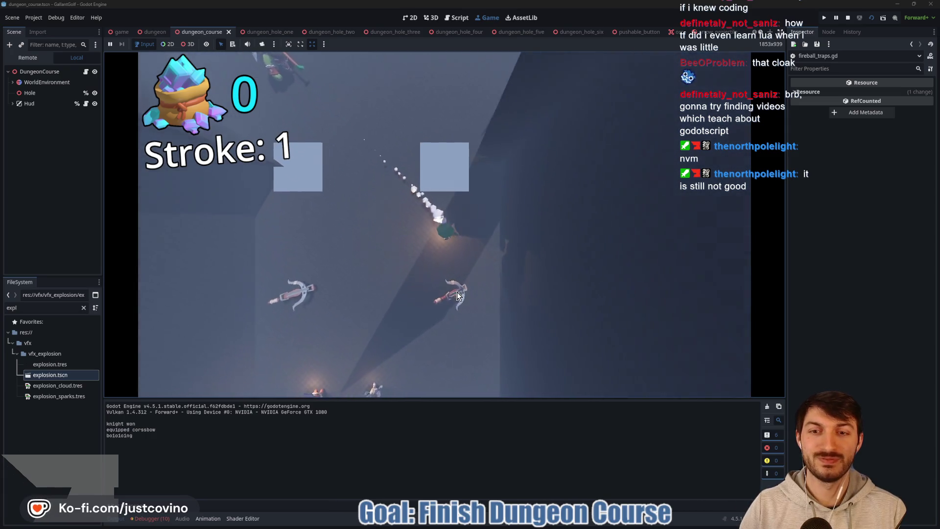
mouse_move(404, 229)
mouse_down()
mouse_move(319, 395)
mouse_move(384, 465)
mouse_up()
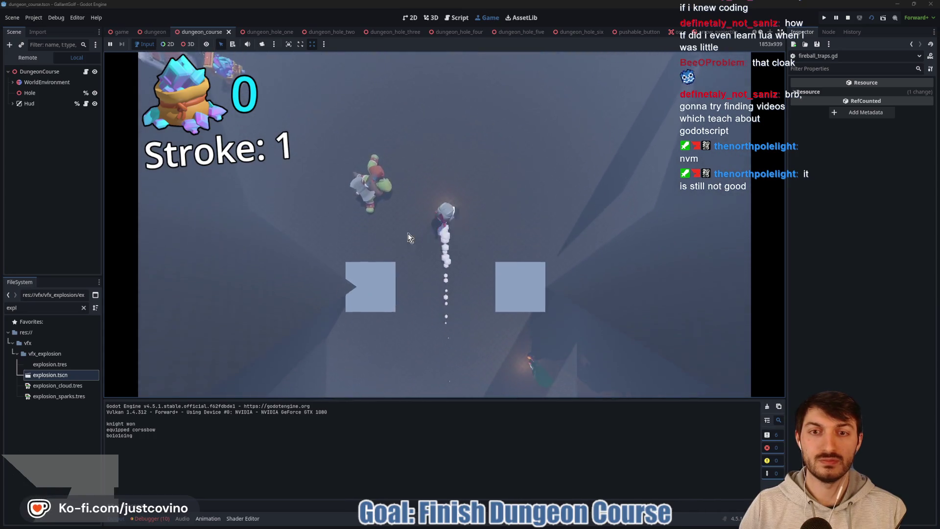
drag(408, 233, 254, 417)
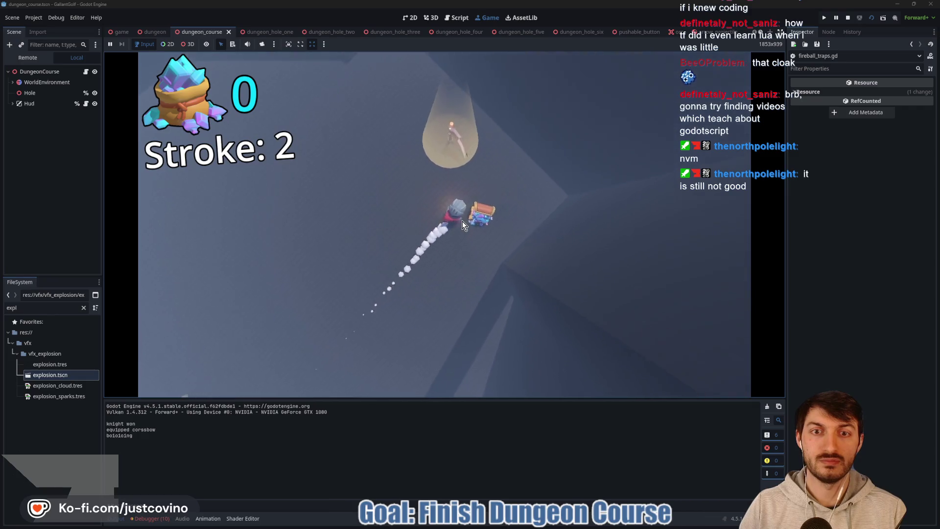
drag(517, 297, 485, 342)
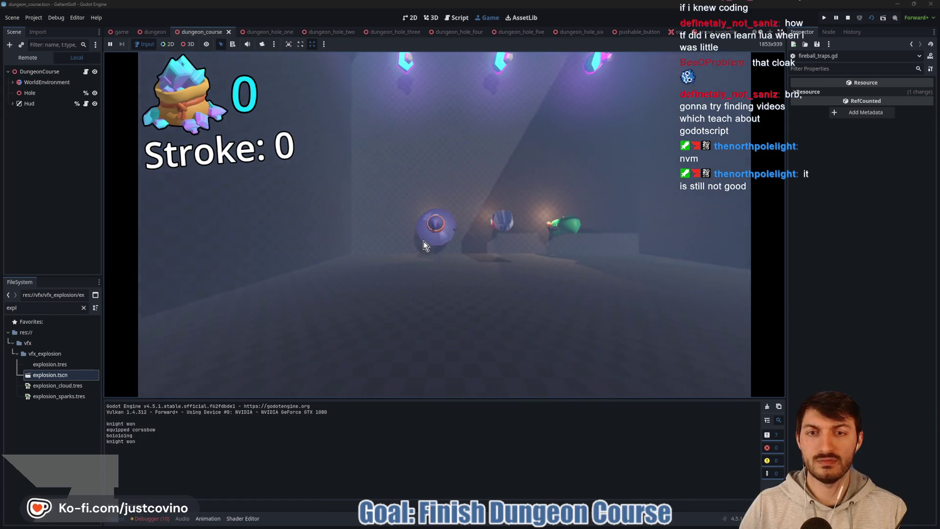
Play the next hole past the orcs and through the crates to the finish in seven strokes
mouse_move(424, 241)
mouse_down()
mouse_move(449, 346)
mouse_move(399, 390)
mouse_move(390, 385)
mouse_up()
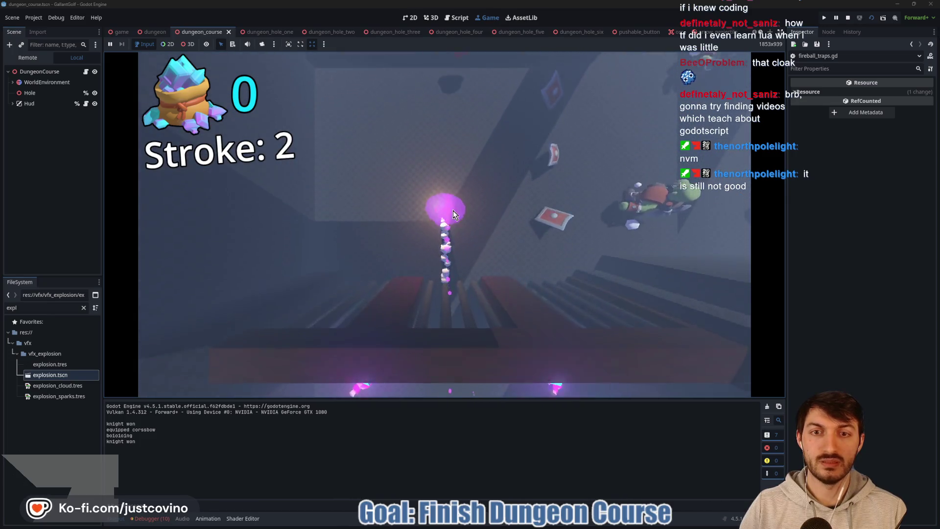
drag(454, 210, 437, 303)
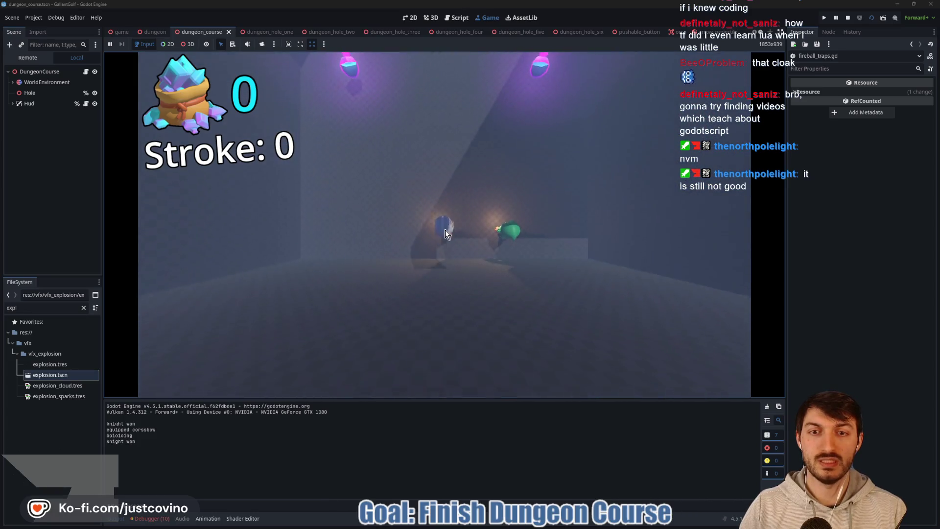
mouse_move(445, 230)
mouse_down()
mouse_move(390, 382)
mouse_move(398, 394)
mouse_up()
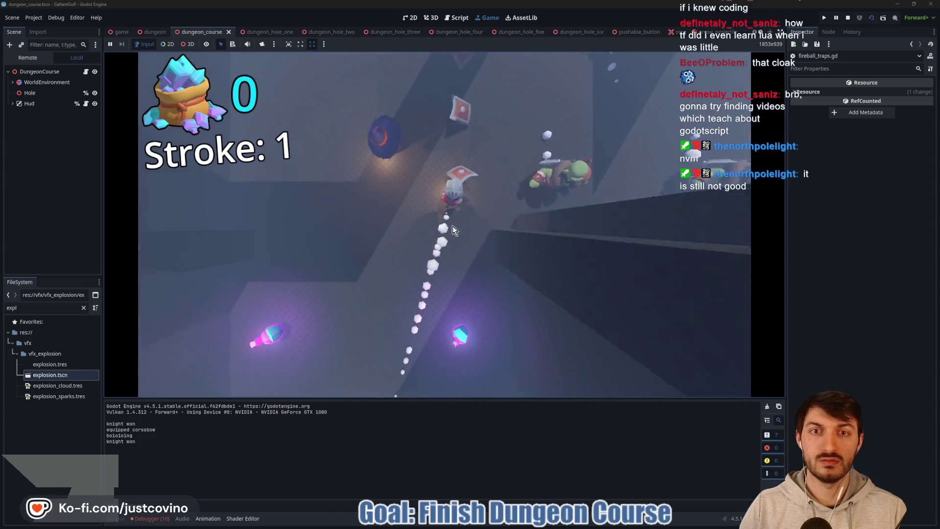
mouse_move(463, 201)
mouse_down()
mouse_move(265, 240)
mouse_move(278, 300)
mouse_up()
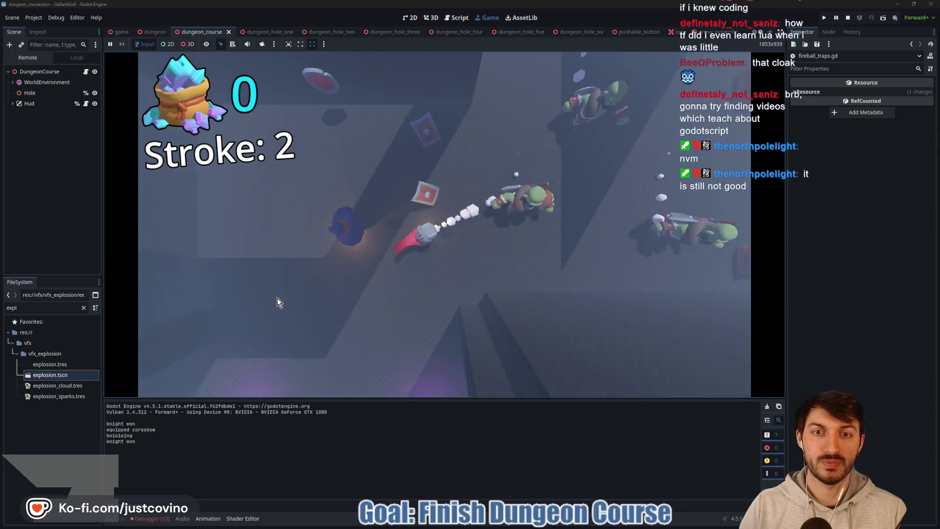
click(301, 326)
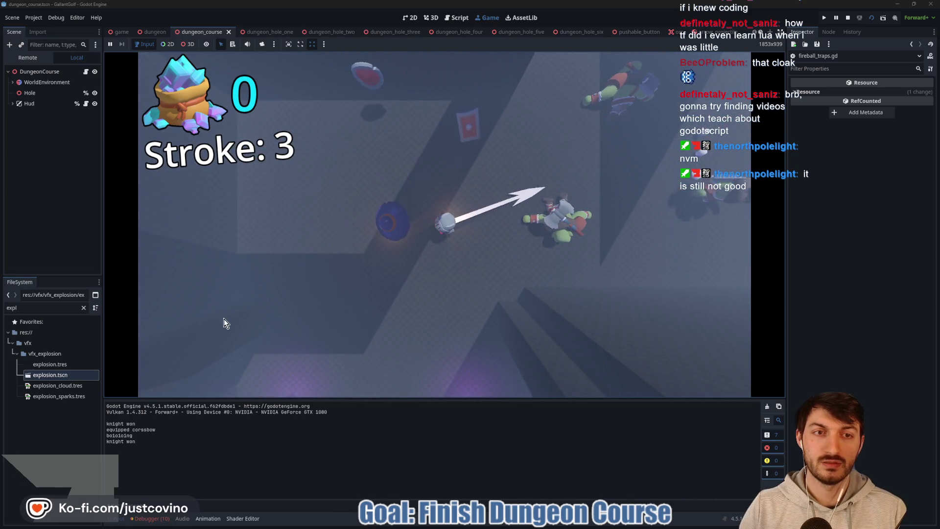
click(206, 316)
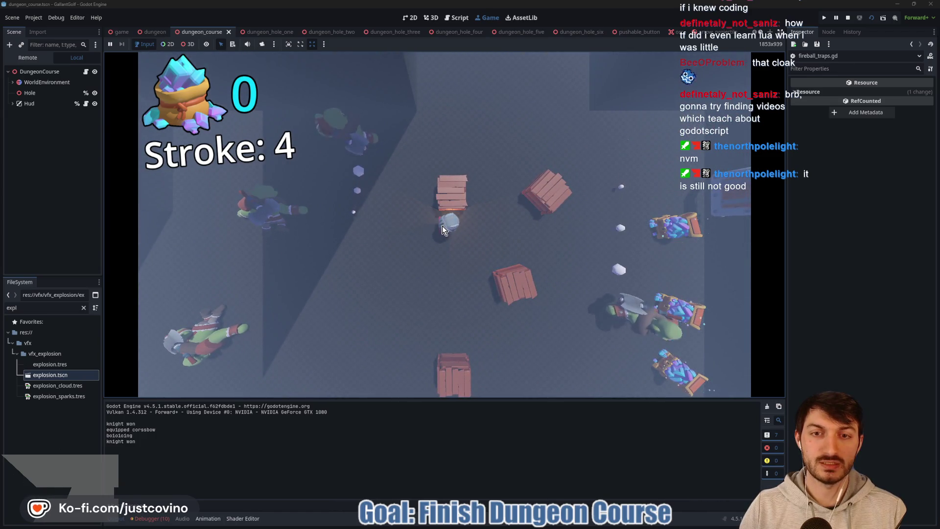
click(369, 228)
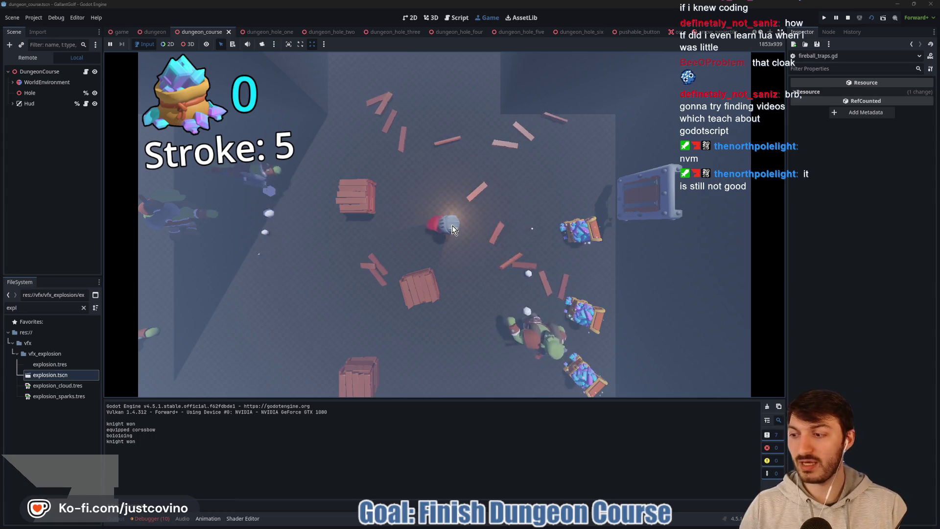
click(477, 475)
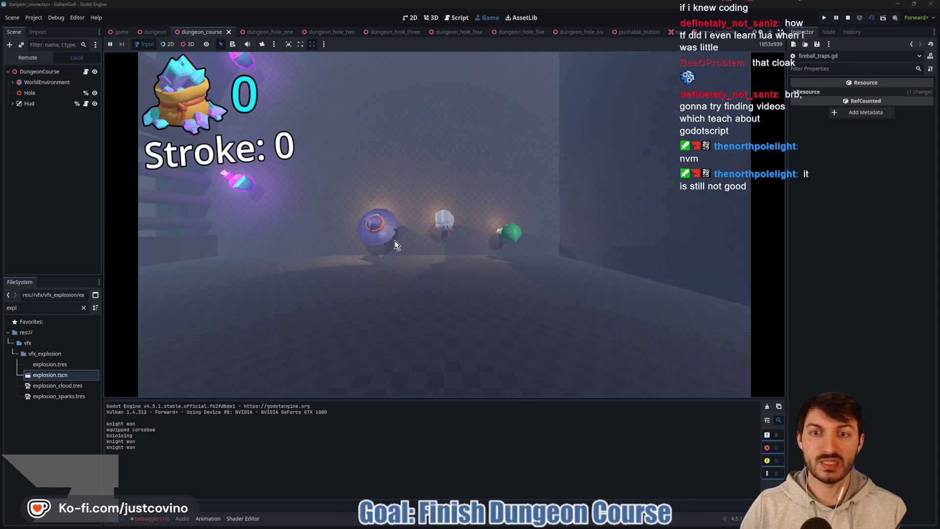
Play the hole up to 45 gems and the flag, then stop the game
drag(489, 257, 680, 307)
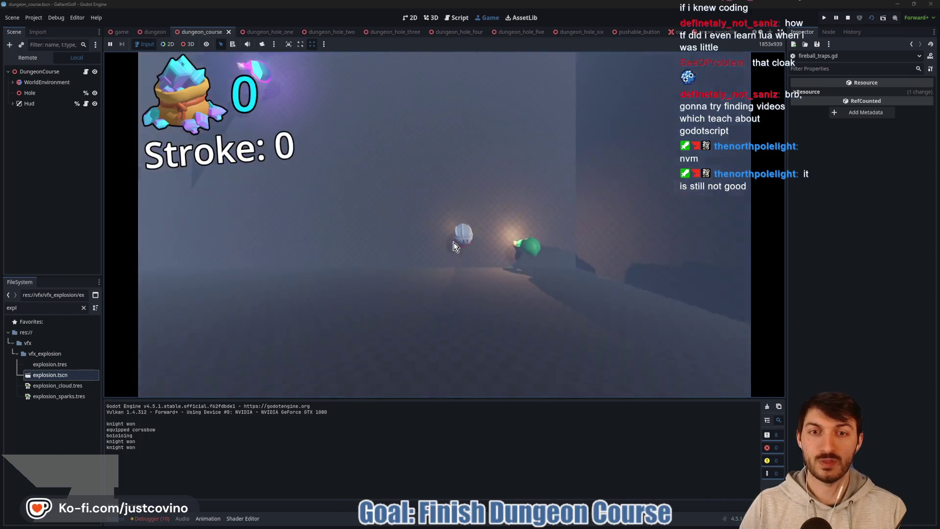
mouse_move(453, 226)
mouse_down()
mouse_move(633, 344)
mouse_move(696, 336)
mouse_up()
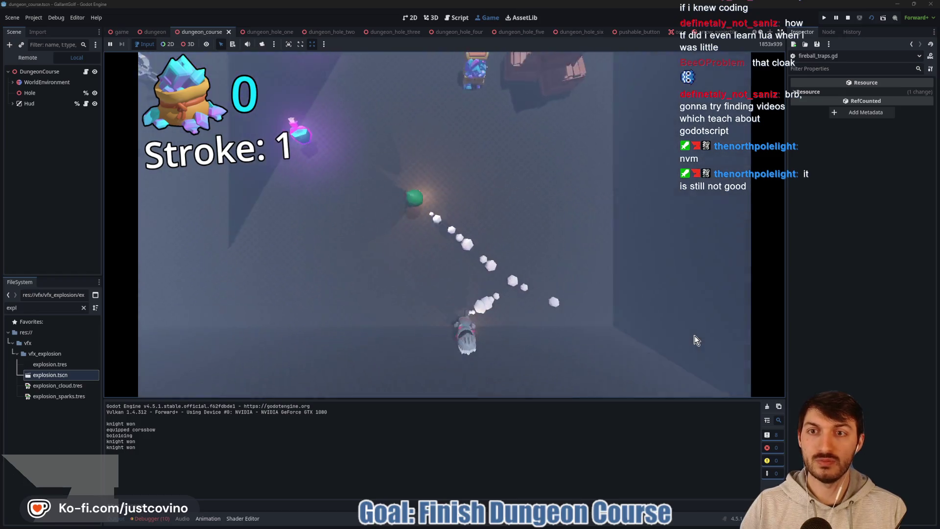
drag(684, 268, 682, 264)
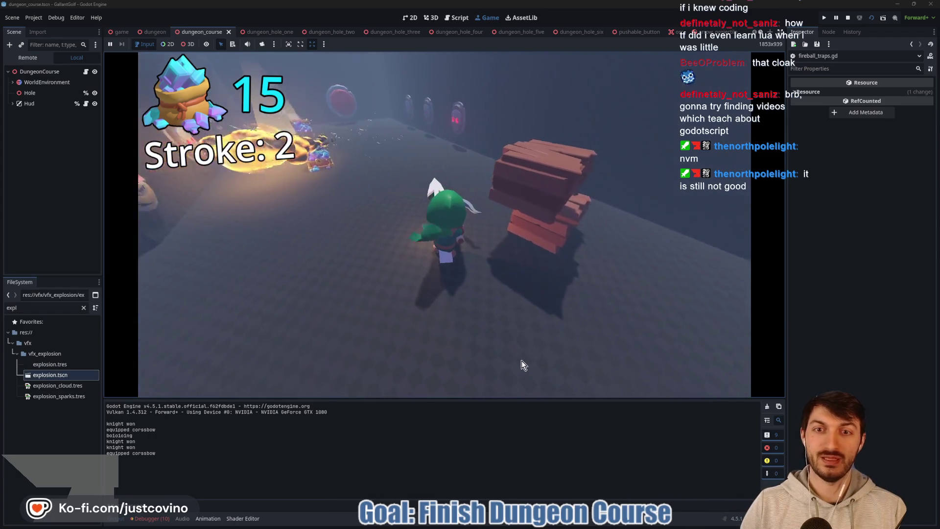
click(445, 428)
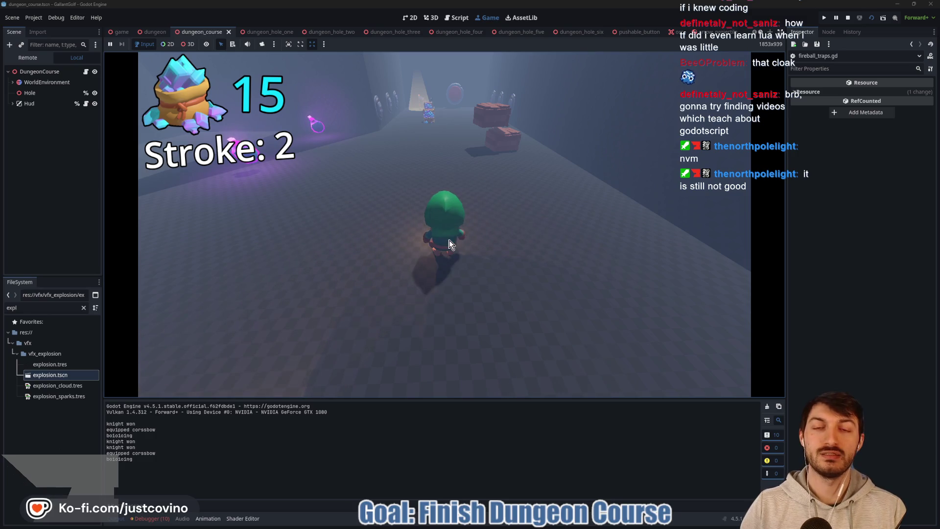
mouse_move(448, 239)
mouse_down()
mouse_move(419, 405)
mouse_move(436, 411)
mouse_move(442, 435)
mouse_up()
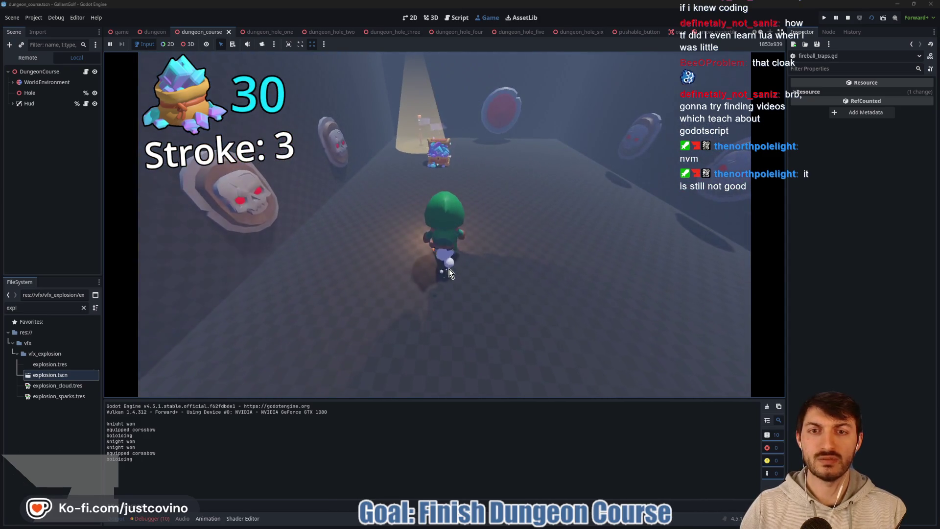
mouse_move(445, 300)
mouse_down()
mouse_move(448, 441)
mouse_move(473, 440)
mouse_up()
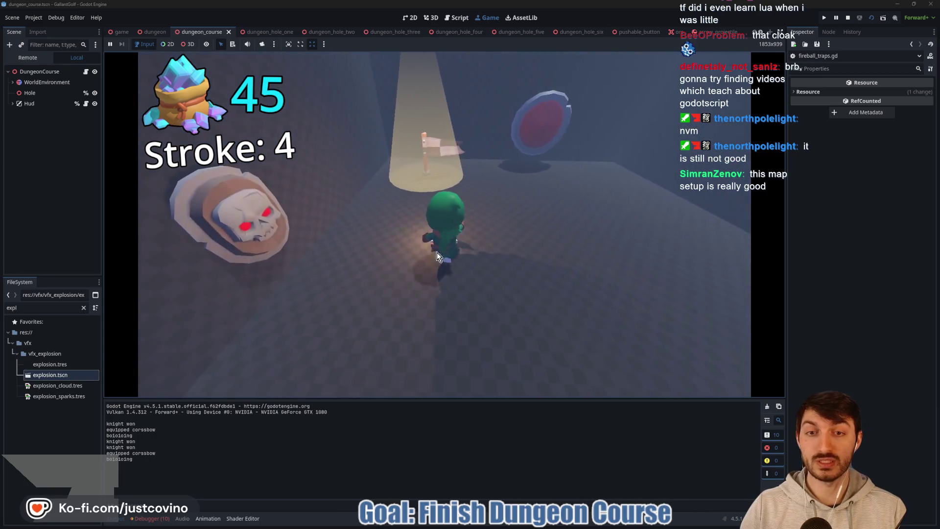
click(436, 250)
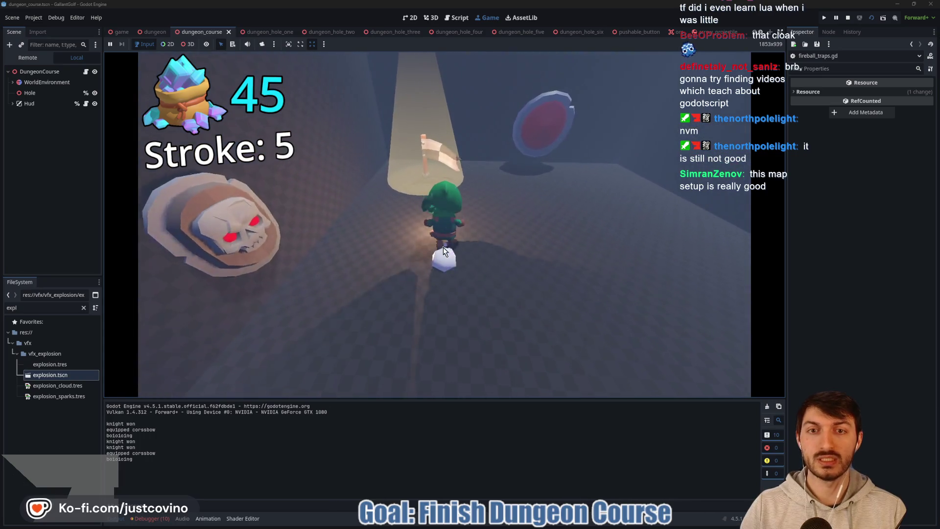
click(848, 16)
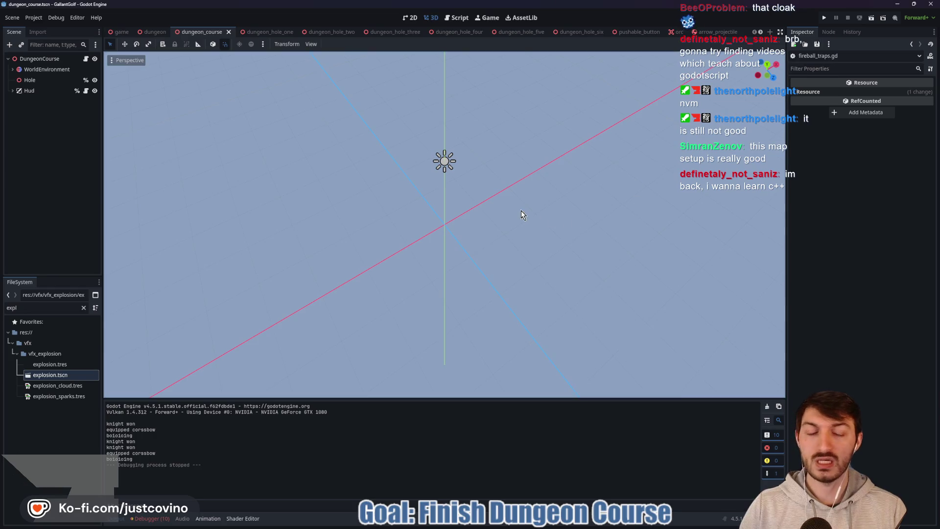
click(269, 31)
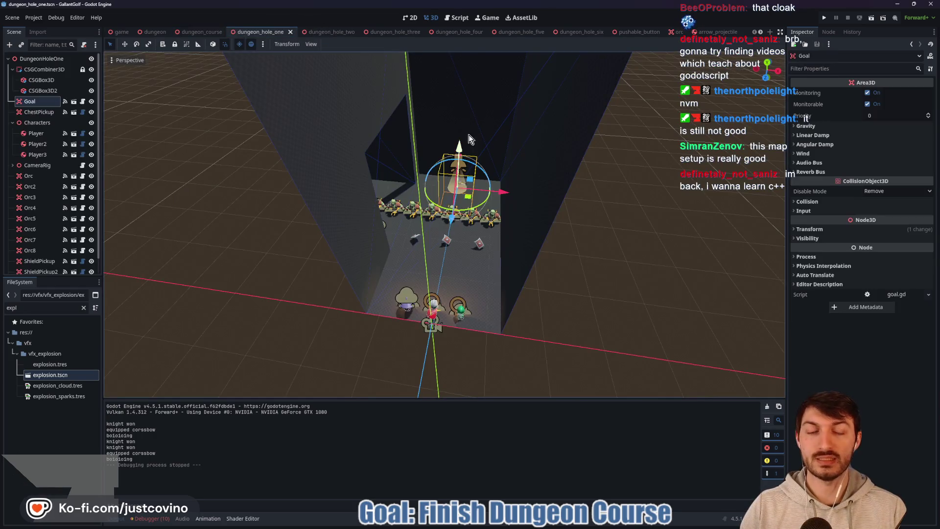
click(394, 32)
key(f)
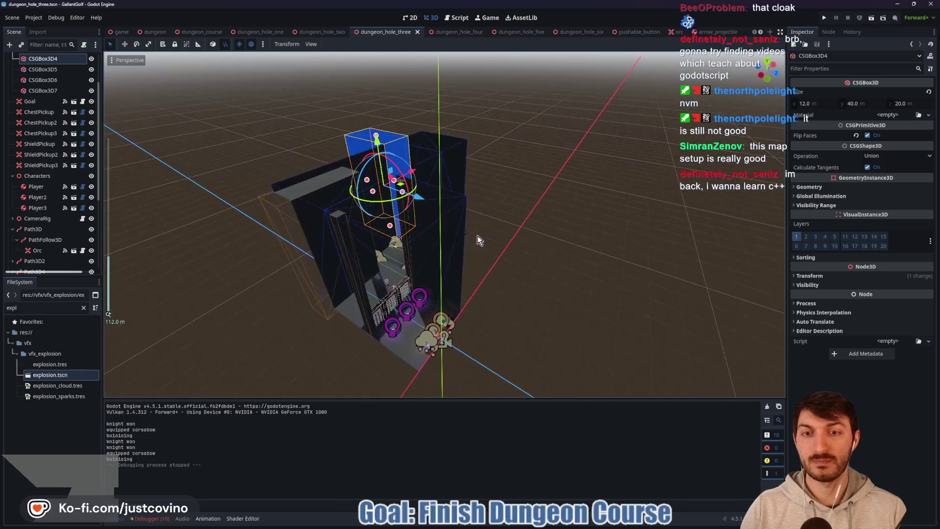
mouse_move(477, 236)
mouse_down()
mouse_move(552, 267)
mouse_move(613, 190)
mouse_move(572, 214)
mouse_move(413, 263)
mouse_move(487, 273)
mouse_move(454, 271)
mouse_up()
click(613, 190)
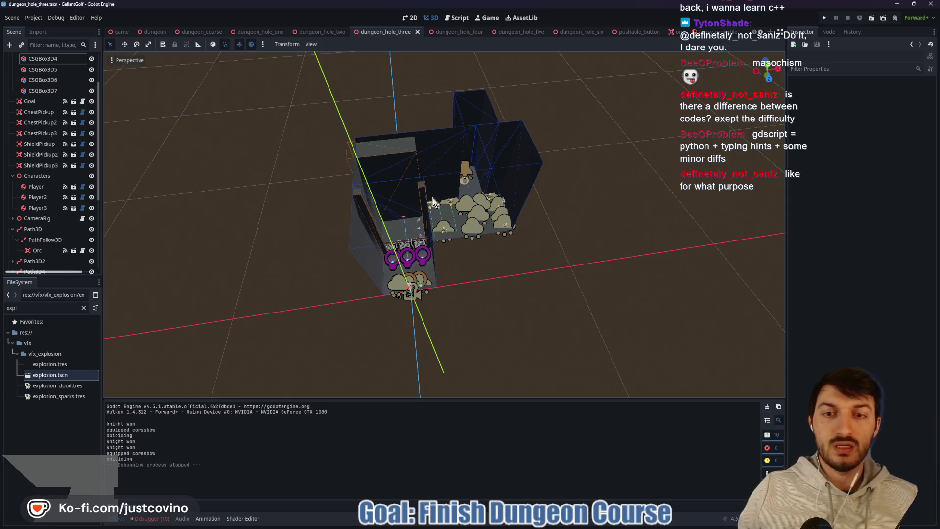
mouse_move(433, 199)
mouse_down()
mouse_move(507, 276)
mouse_move(565, 256)
mouse_move(478, 251)
mouse_up()
scroll(504, 279, up, 6)
scroll(524, 274, up, 3)
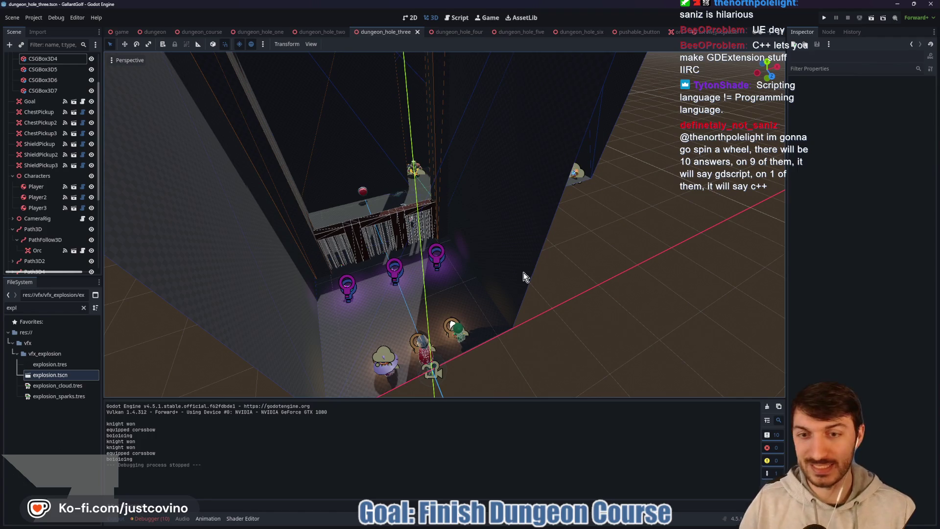
Switch to dungeon_hole_four and orbit and zoom over its fireball traps, chests and goal
click(449, 31)
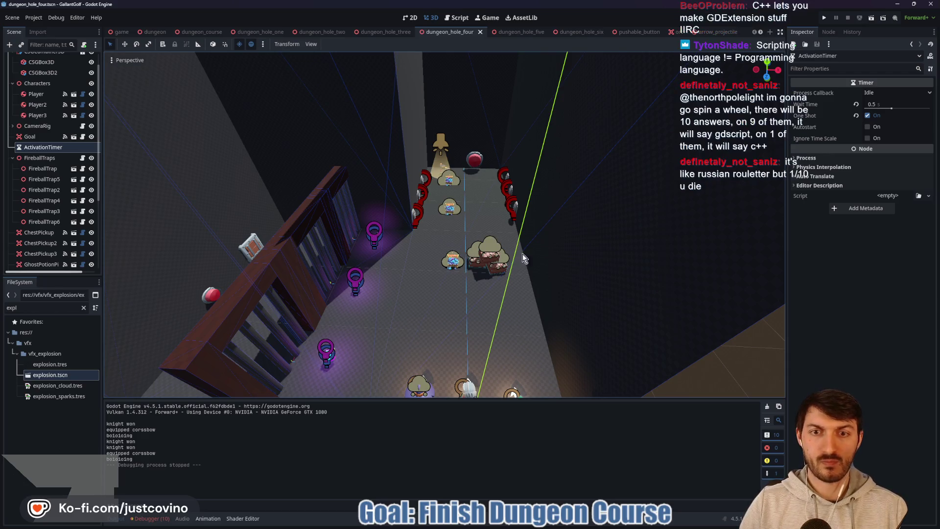
mouse_move(522, 253)
mouse_down()
mouse_move(508, 269)
mouse_move(539, 277)
mouse_up()
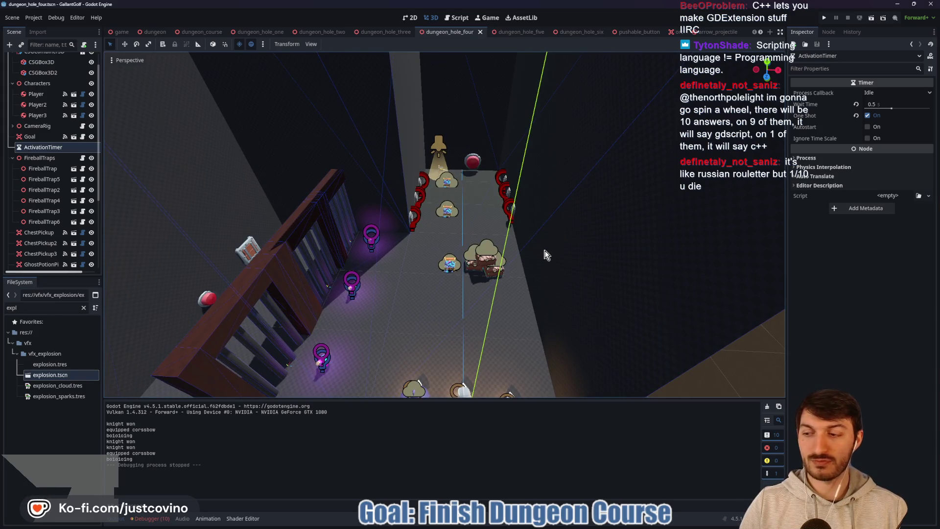
mouse_move(538, 243)
mouse_down()
mouse_move(479, 239)
mouse_move(546, 257)
mouse_up()
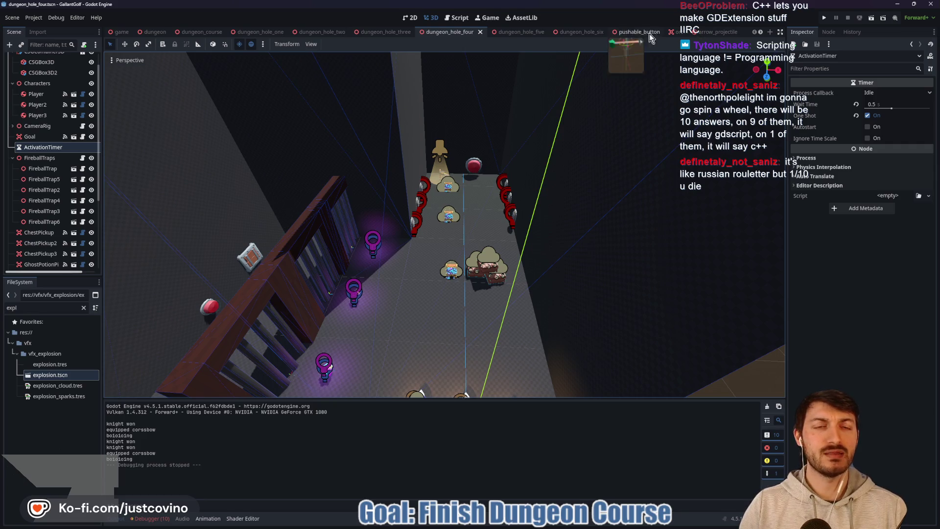
scroll(495, 176, down, 5)
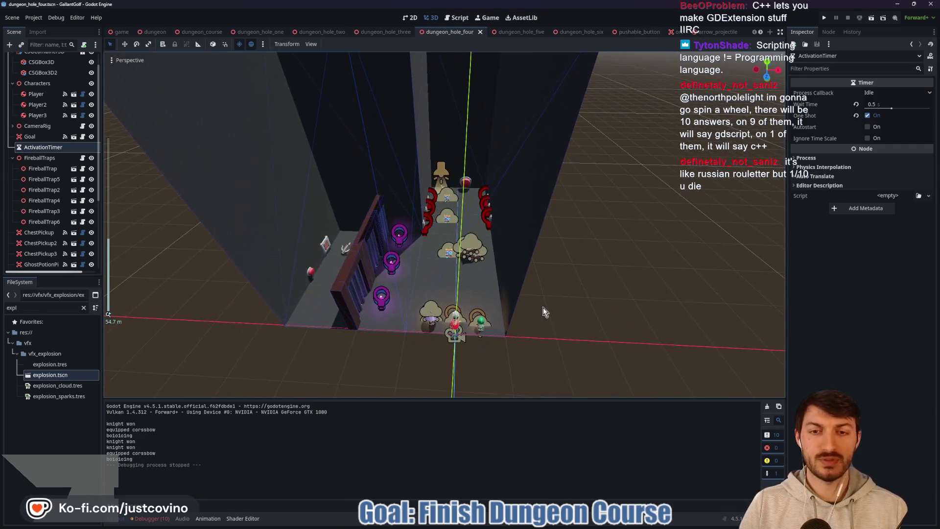
Add a 'Spark VFX when Button Pushed' card to the Notion TODO board's Not started list
click(504, 525)
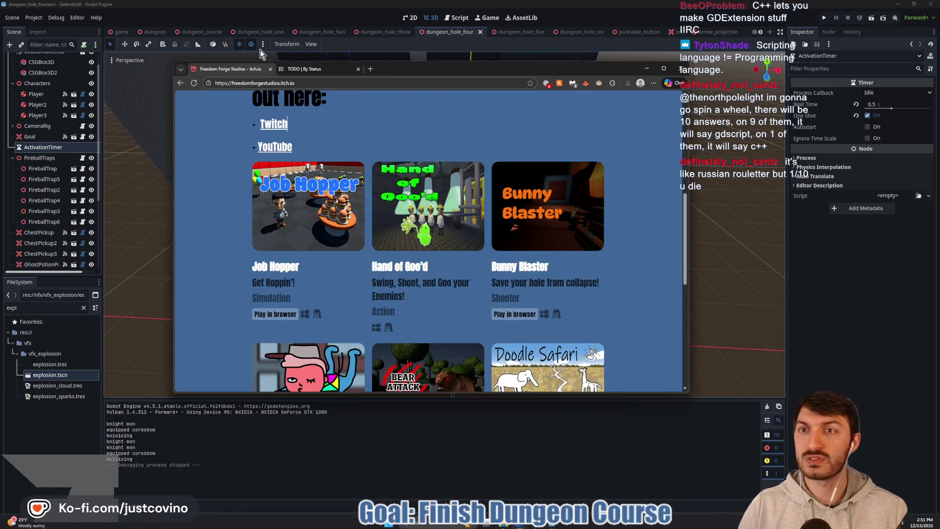
key(ctrl+Tab)
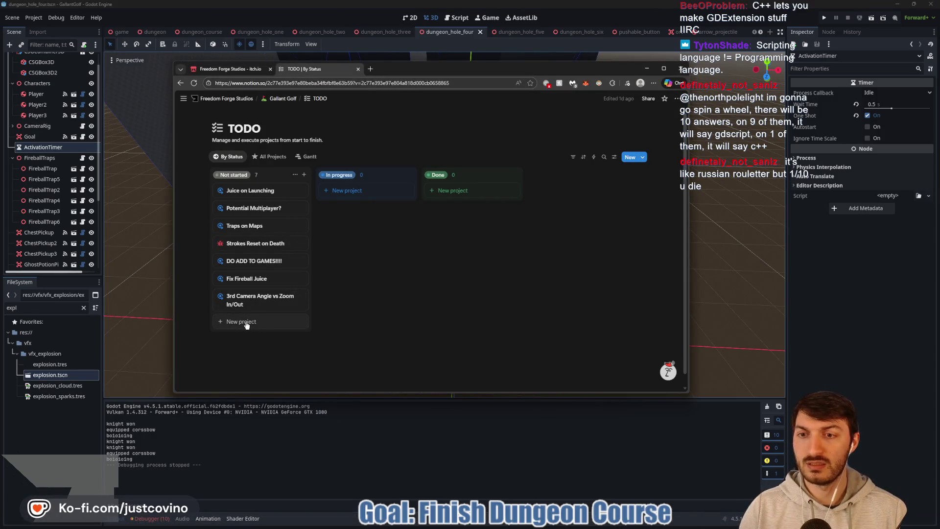
click(246, 322)
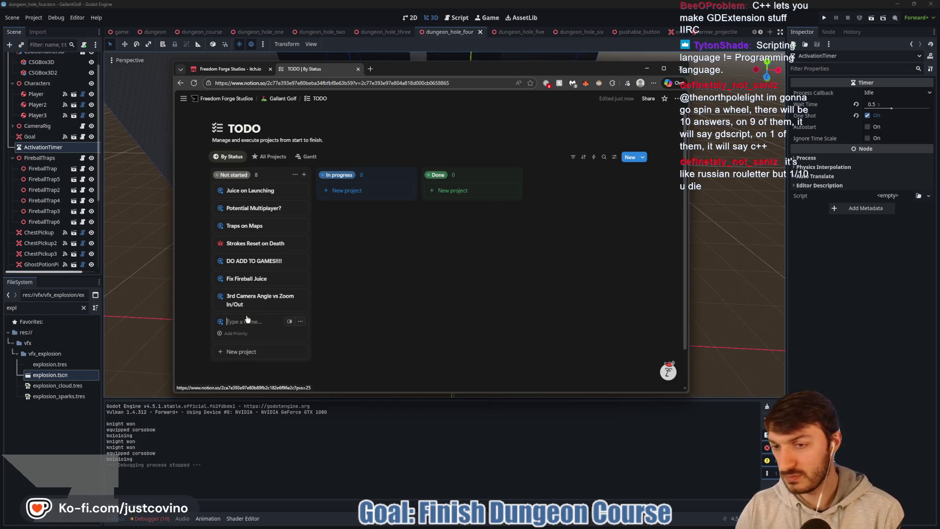
text(Spark Effect wh)
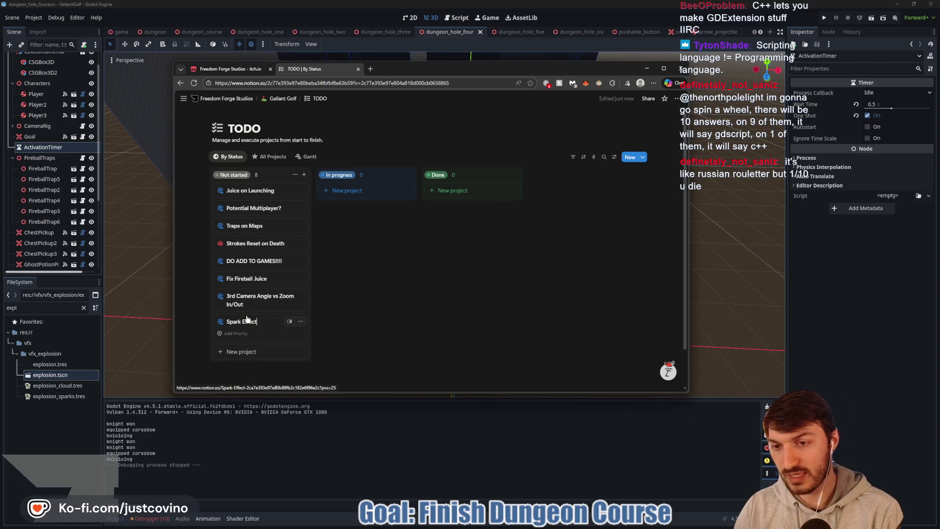
key(BackSpace)
key(BackSpace)
key(BackSpace)
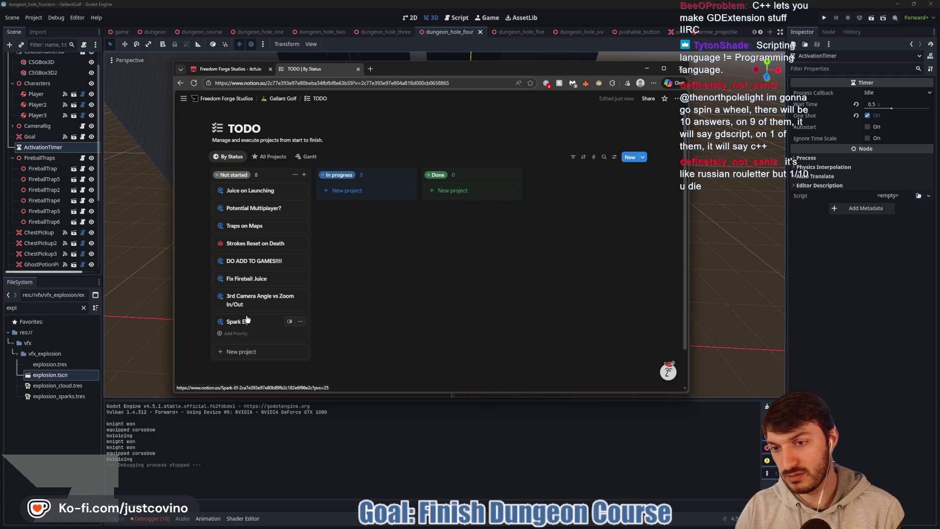
text(VFX)
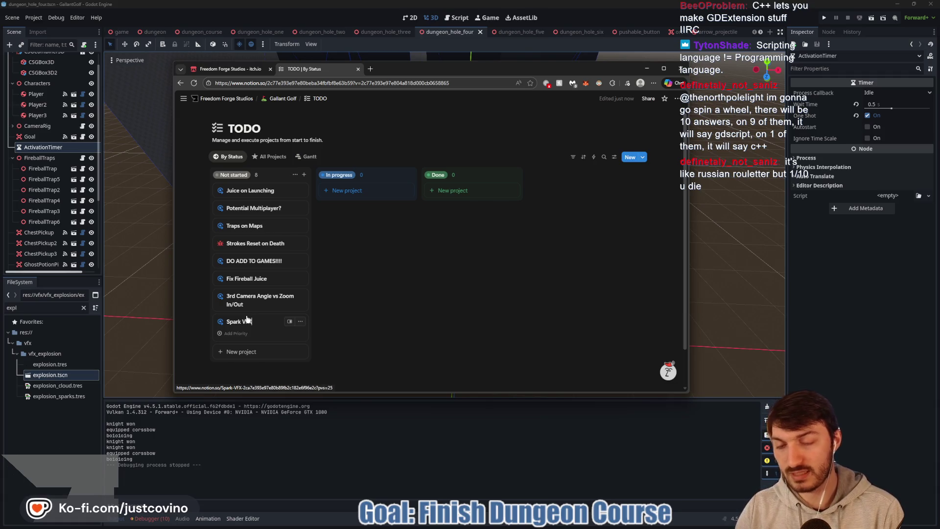
text( when Button Pushed)
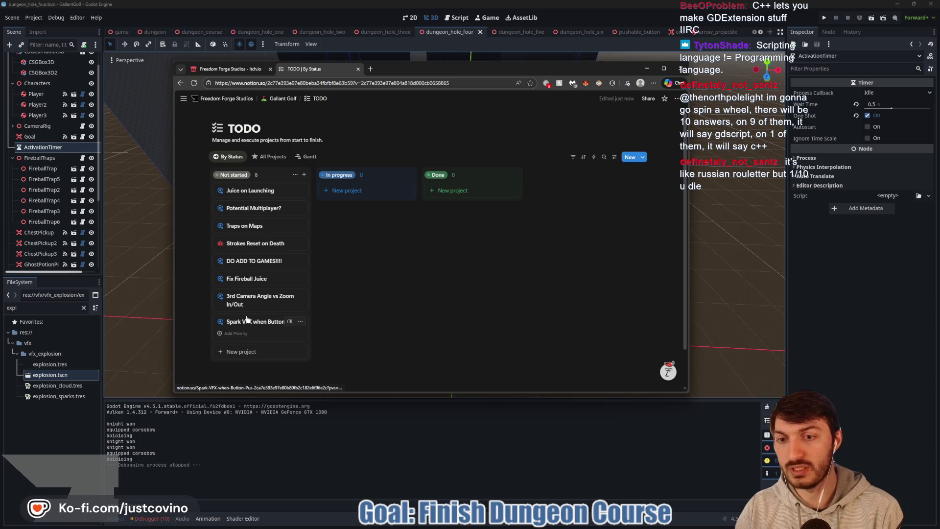
Add a second Not started card titled 'Keybindings above Player Heads for switching'
key(Return)
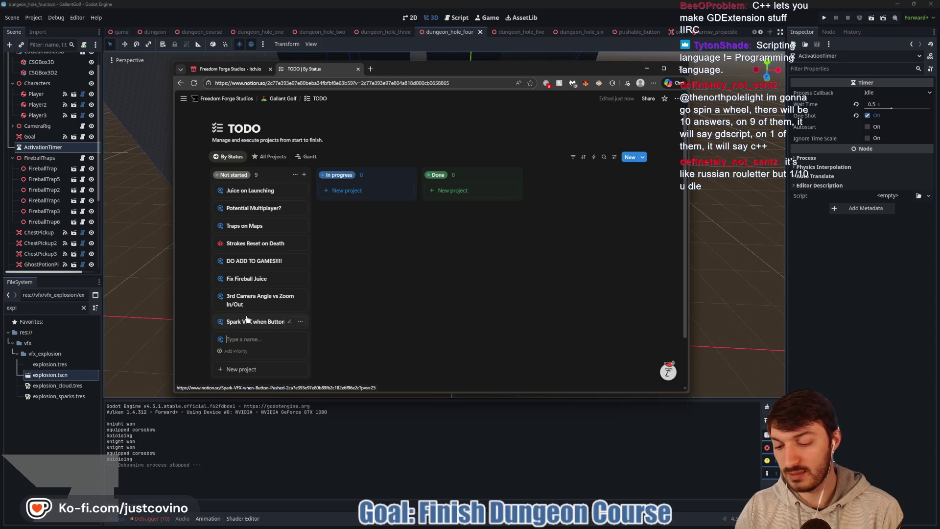
text(Keybndings above)
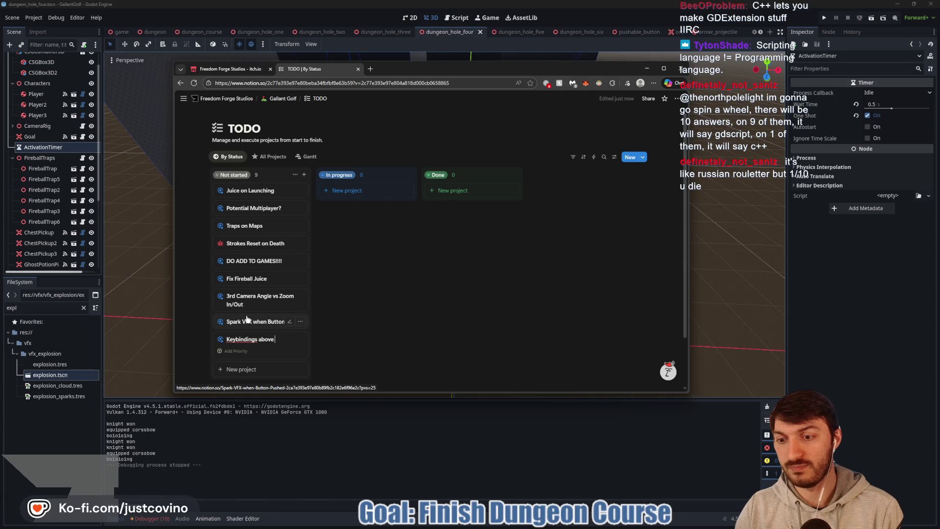
text( Player Heads for s)
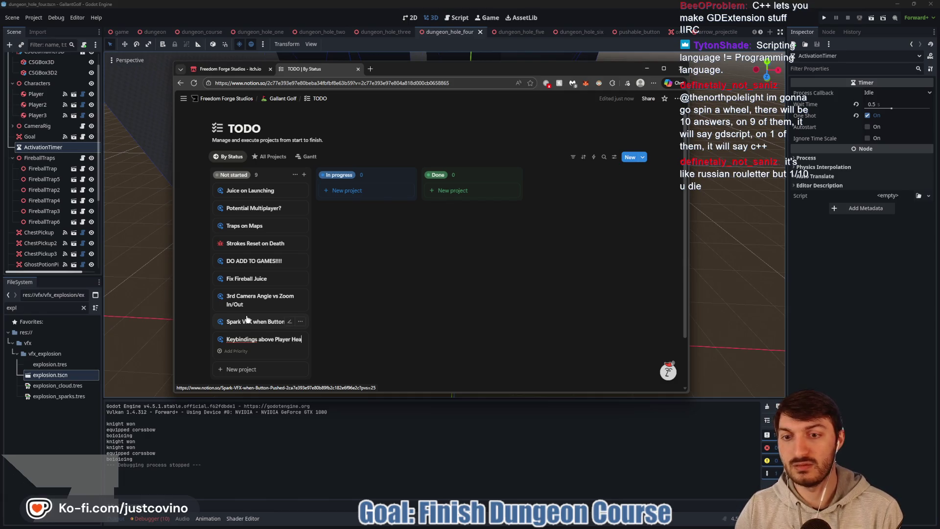
text(witching)
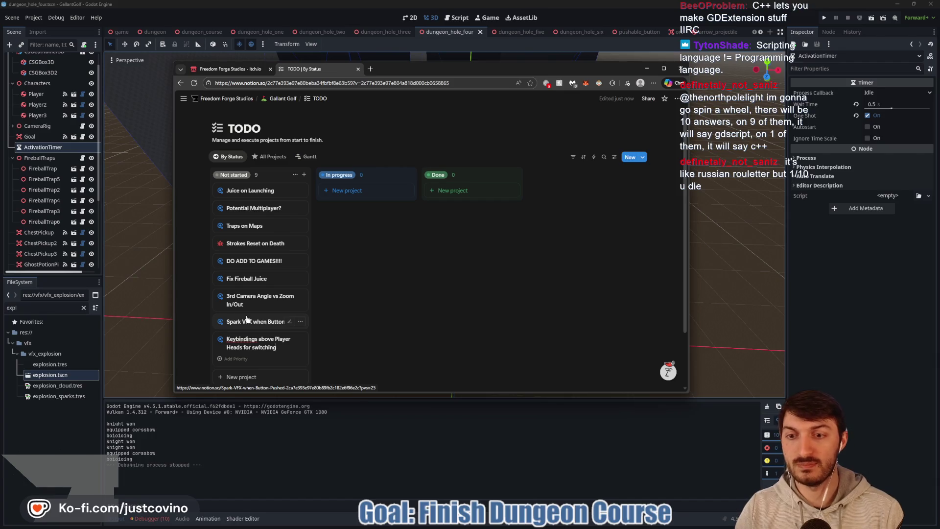
click(407, 324)
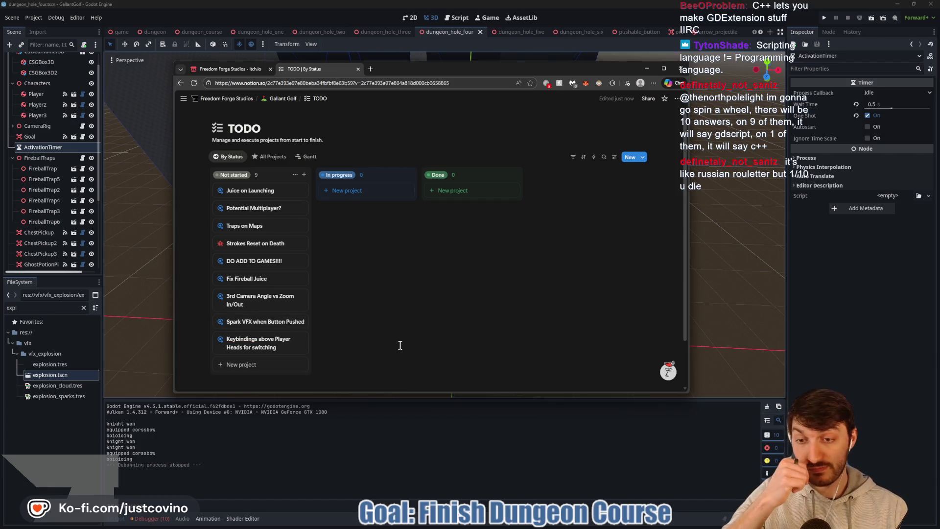
Return to Godot's dungeon_hole_one scene and run the project to playtest the course
click(412, 451)
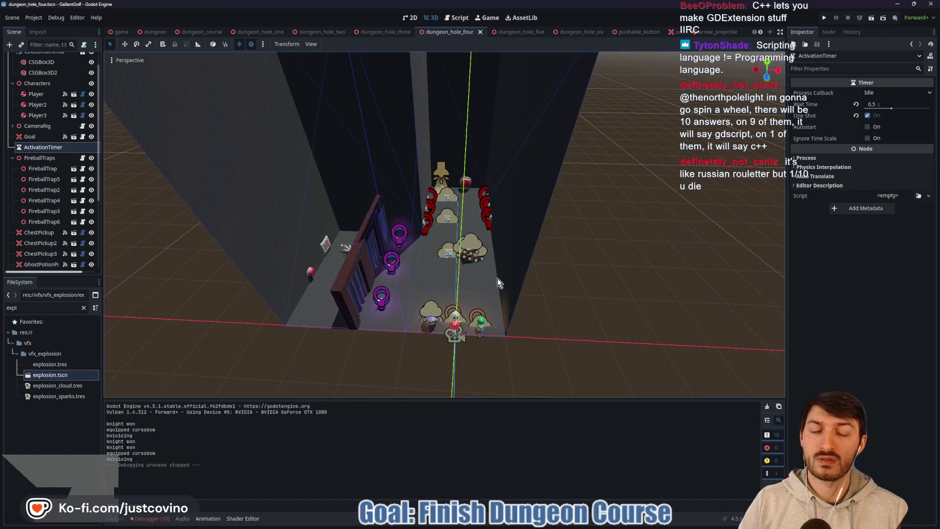
click(269, 32)
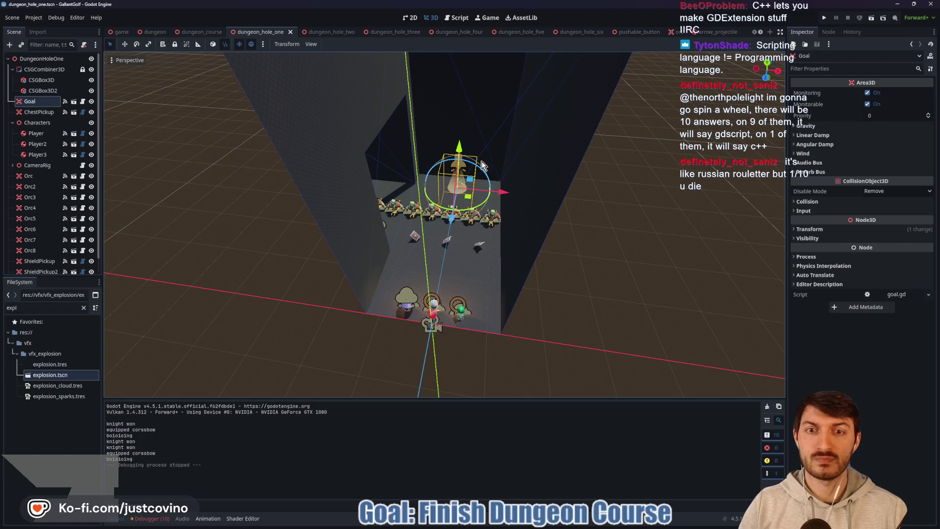
click(824, 18)
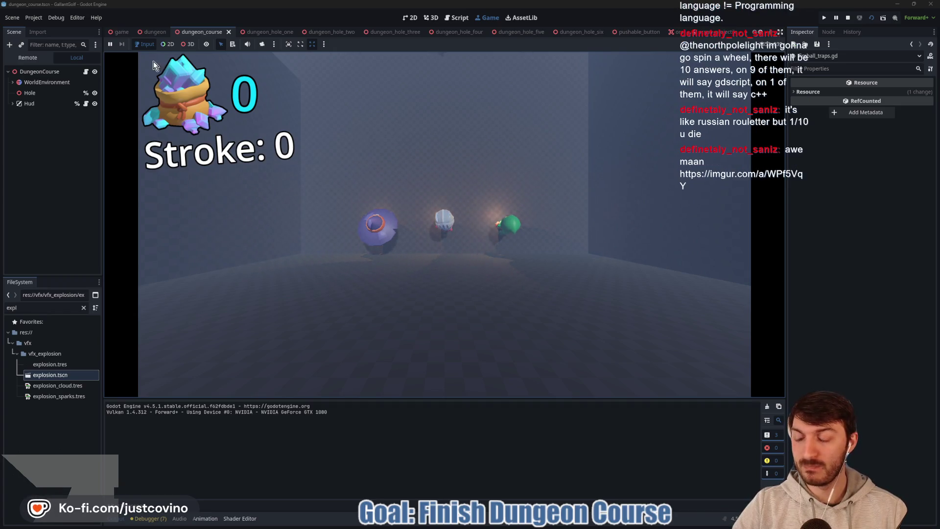
key(F5)
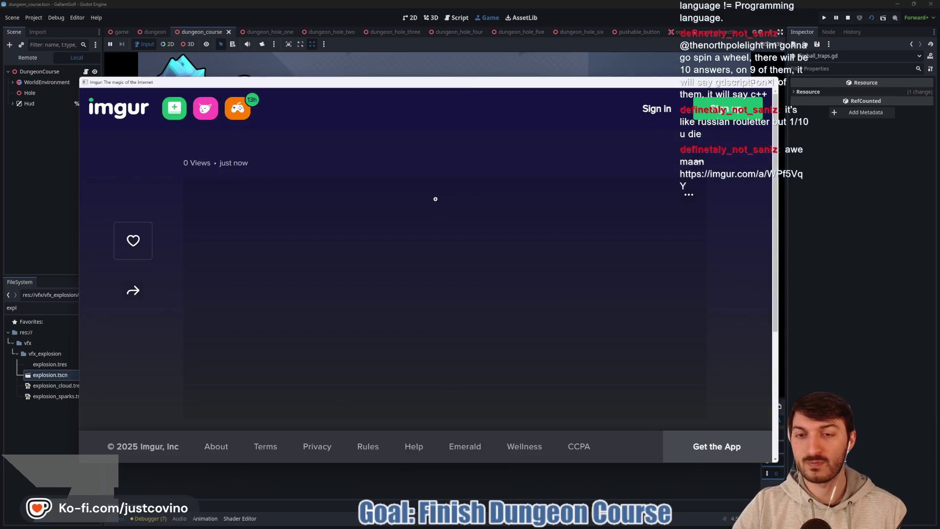
scroll(435, 217, down, 1)
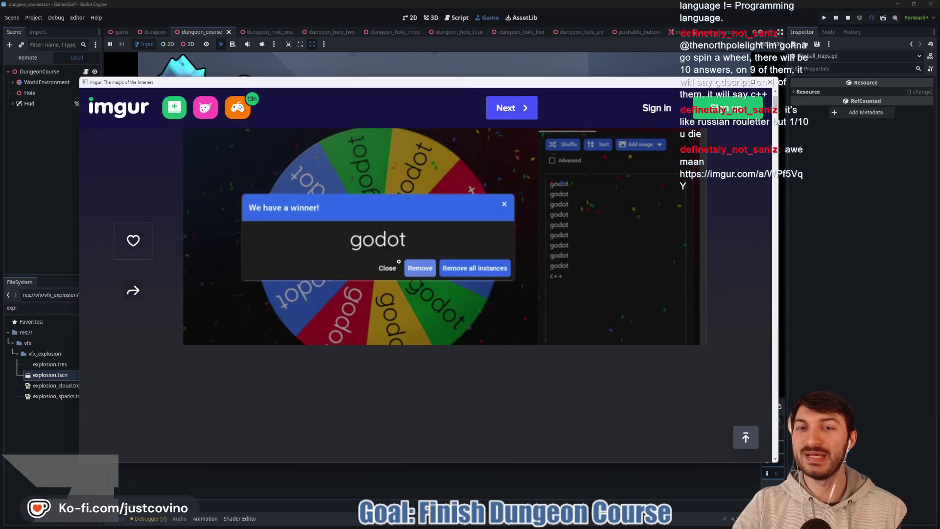
scroll(603, 205, up, 4)
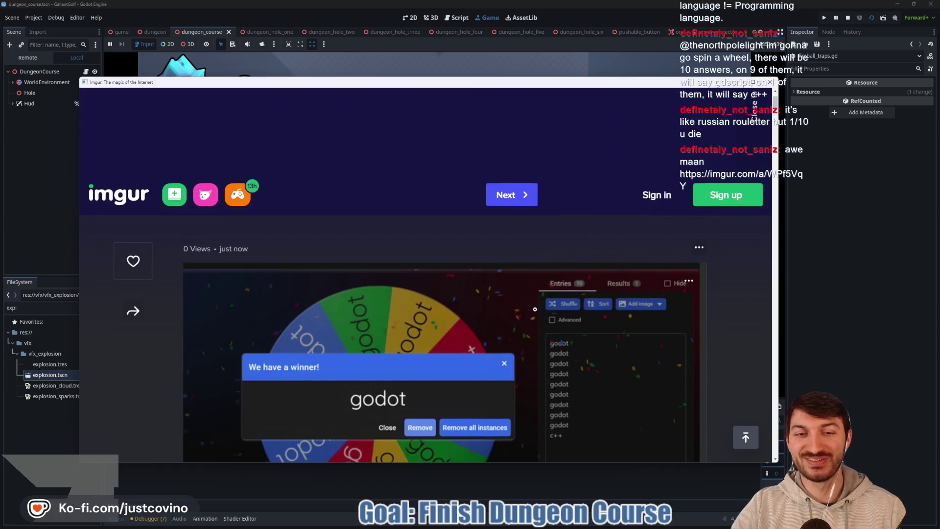
scroll(576, 216, down, 3)
key(ctrl+w)
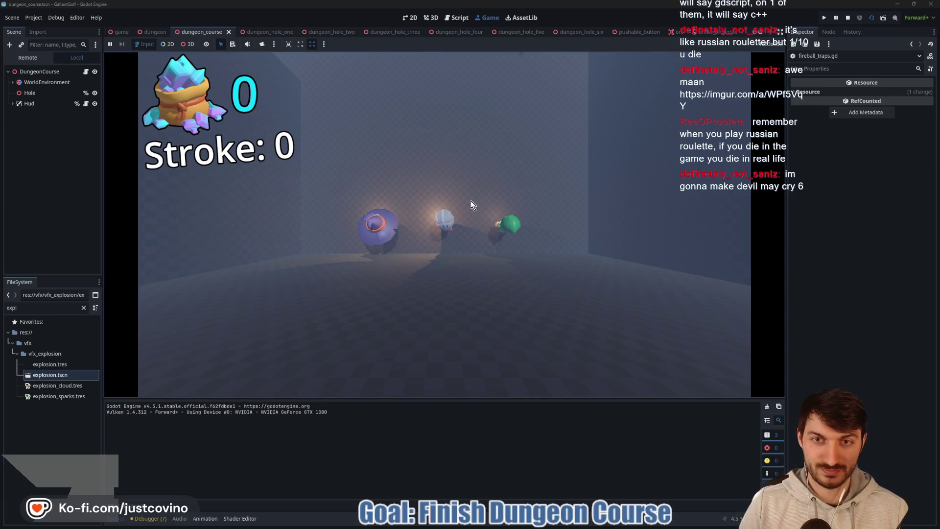
Stop the game, then lengthen hole one's CSGBox3D wall to Z 32 and shift it 4 units
click(847, 17)
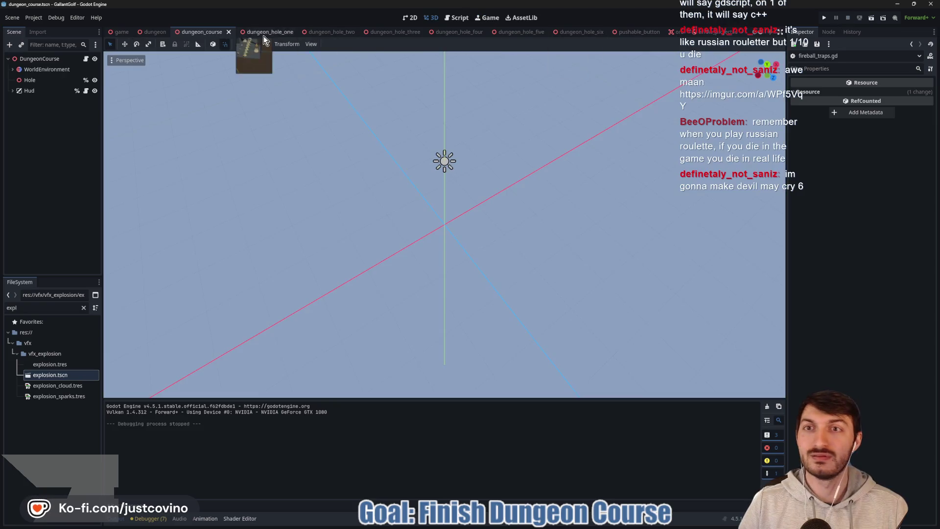
click(272, 31)
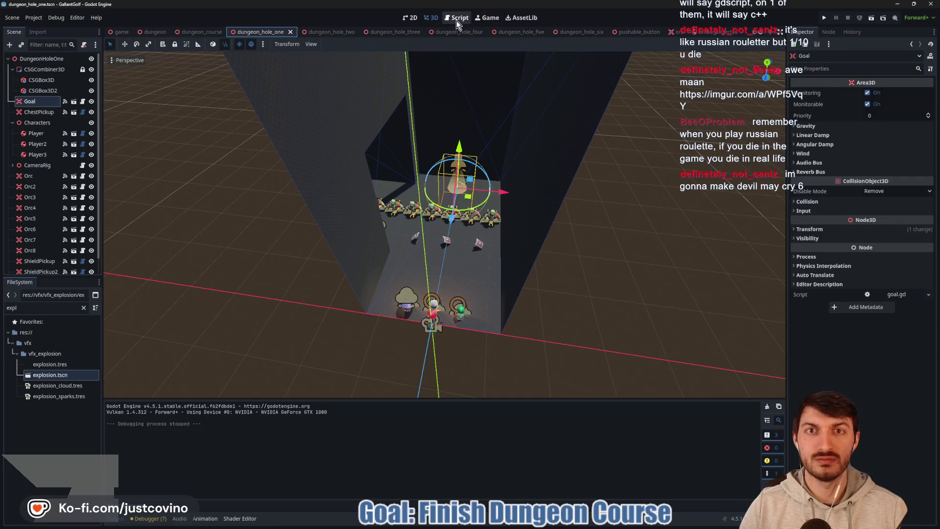
drag(509, 143, 407, 161)
click(295, 148)
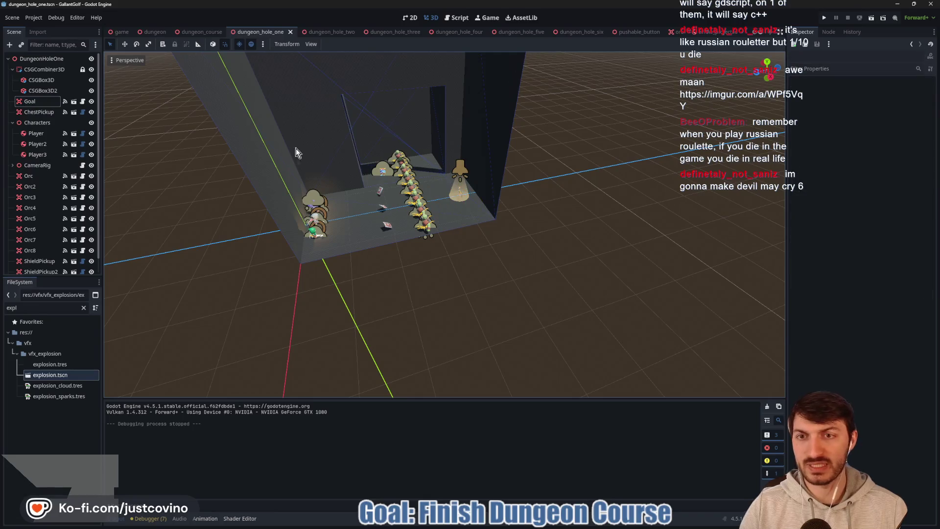
click(41, 80)
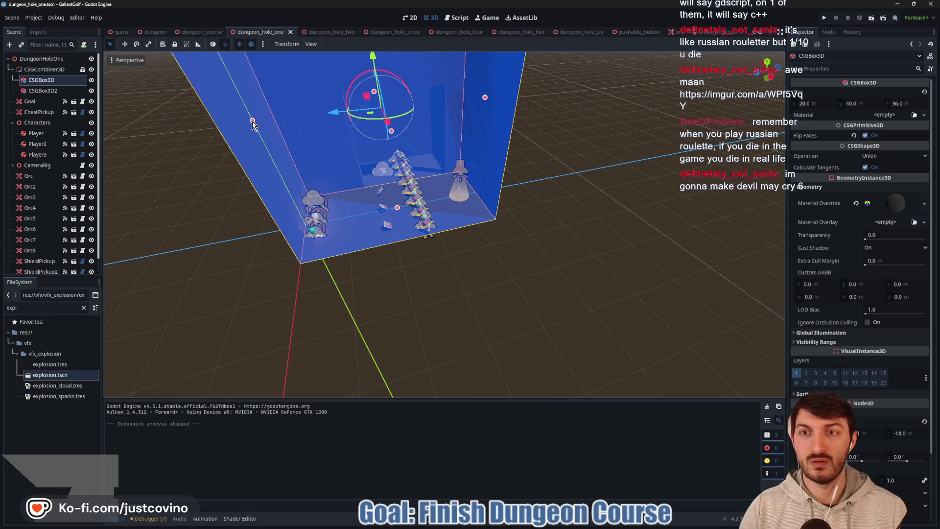
drag(252, 121, 304, 129)
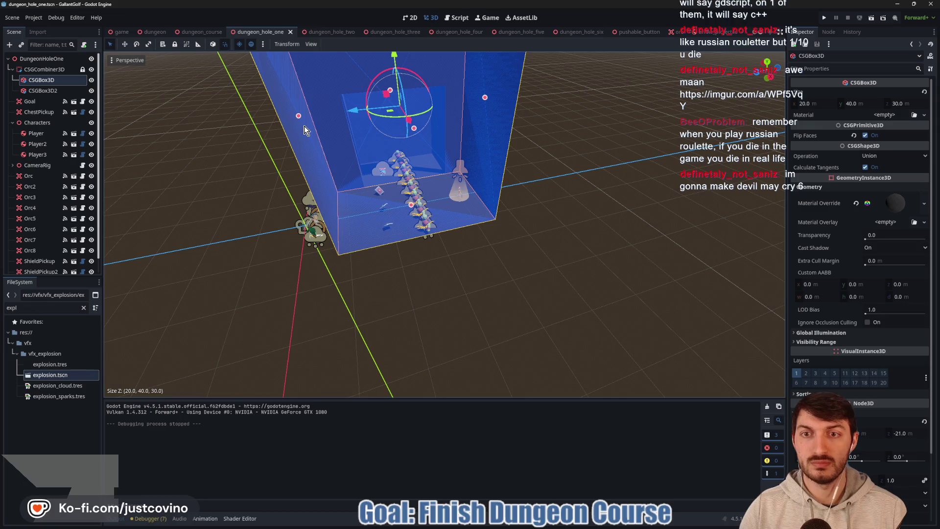
drag(354, 110, 313, 115)
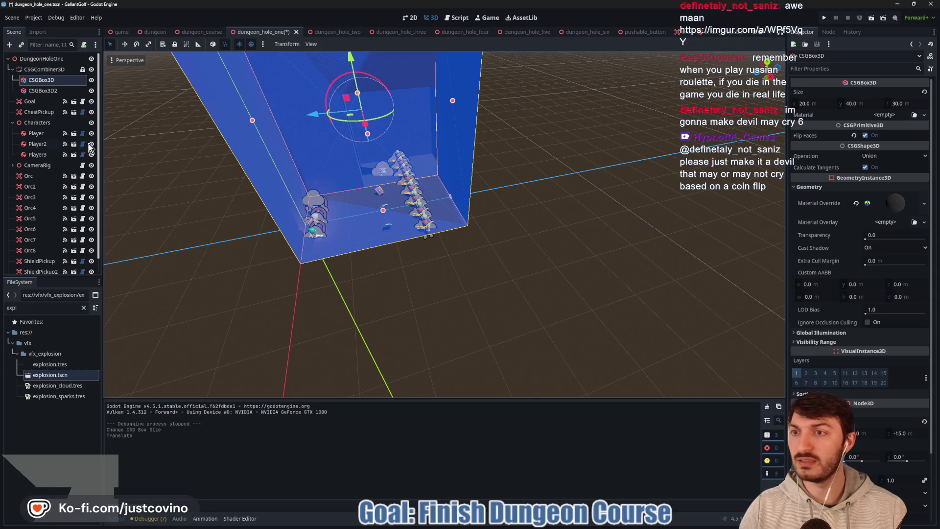
Select Orc through Orc8 and push the row 2 units back along Z
click(34, 177)
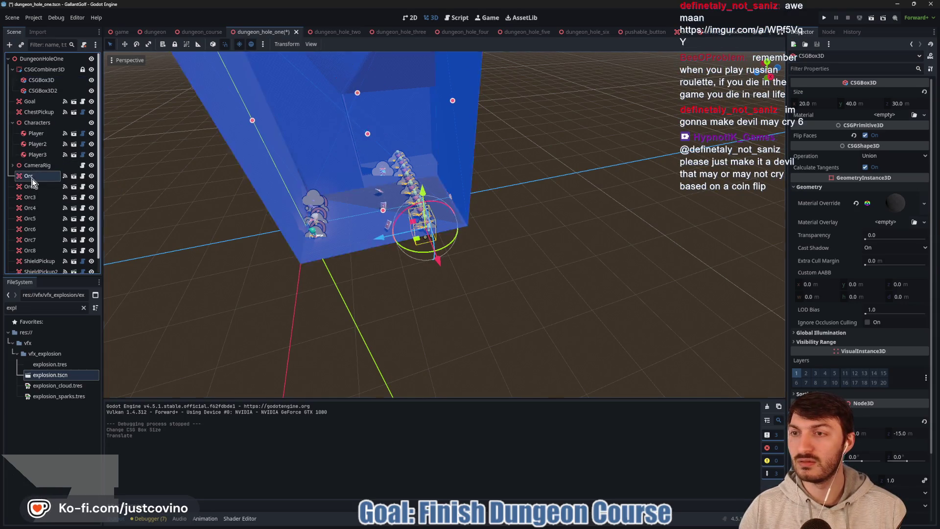
scroll(41, 210, down, 1)
shift+click(36, 237)
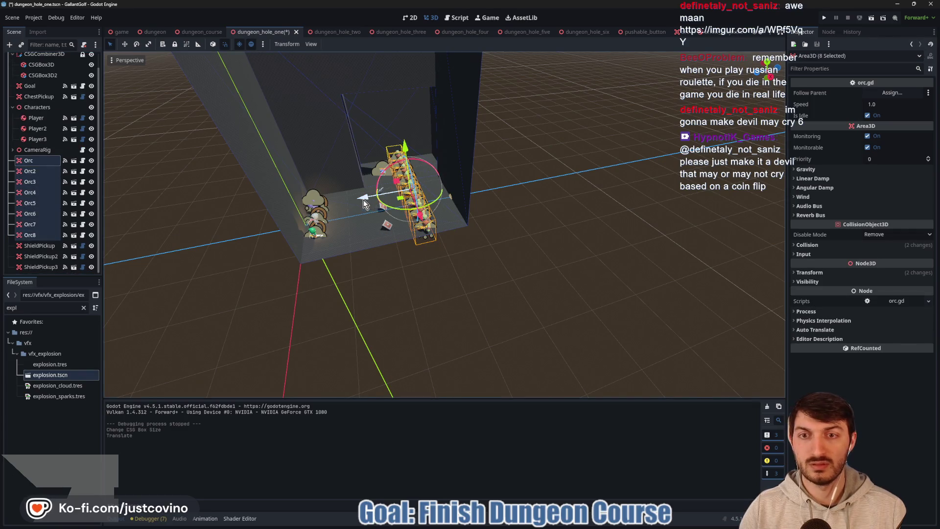
mouse_move(357, 198)
mouse_down()
mouse_move(343, 198)
mouse_move(335, 218)
mouse_move(313, 229)
mouse_up()
Frame the three shield pickups, move the Goal 4 units along Z, and save
click(39, 247)
shift+click(41, 266)
key(f)
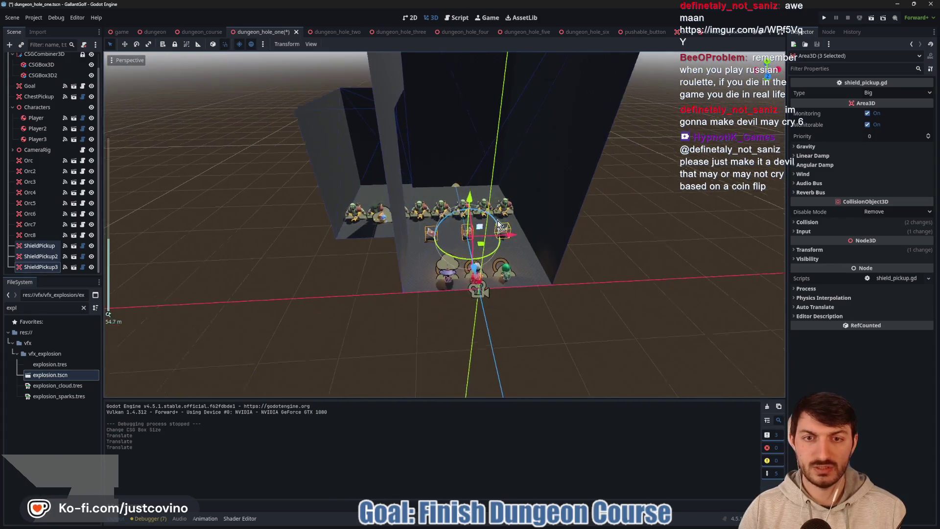
scroll(498, 220, up, 5)
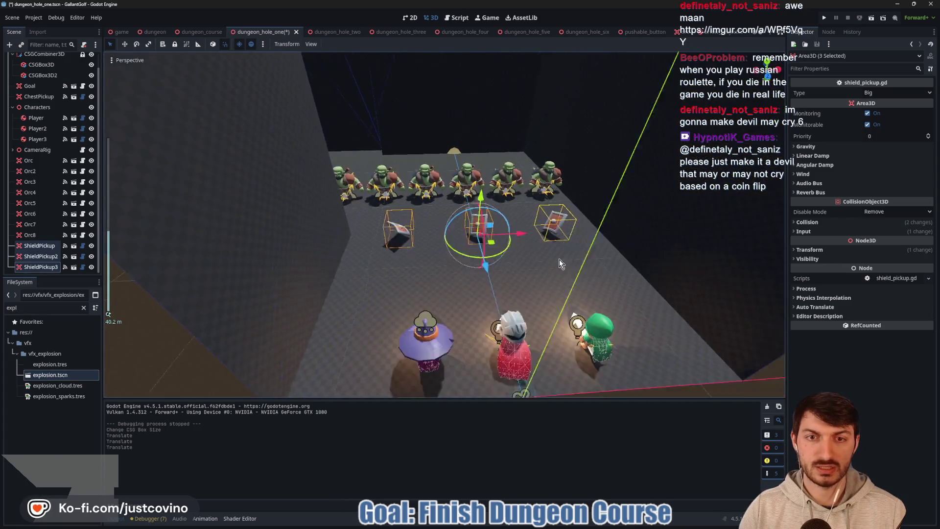
scroll(560, 259, down, 3)
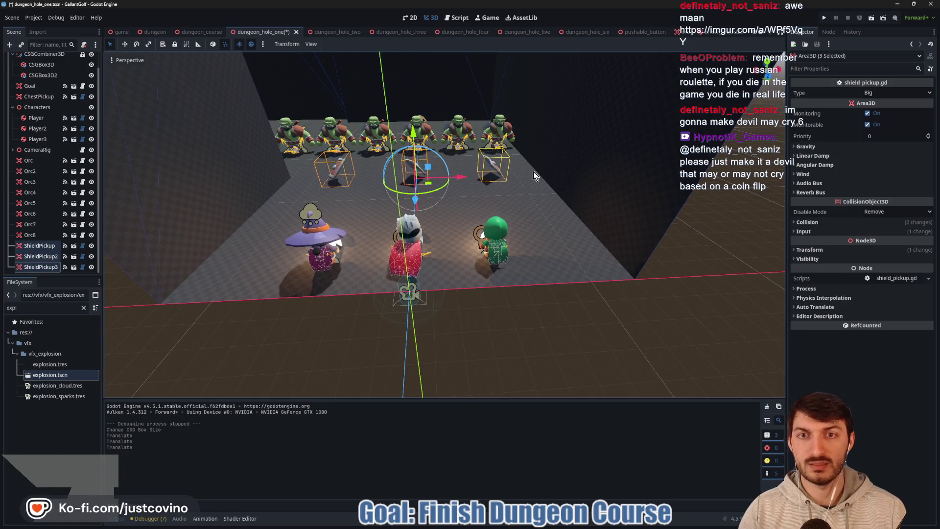
mouse_move(533, 171)
mouse_down()
mouse_move(410, 209)
mouse_move(537, 150)
mouse_up()
click(516, 148)
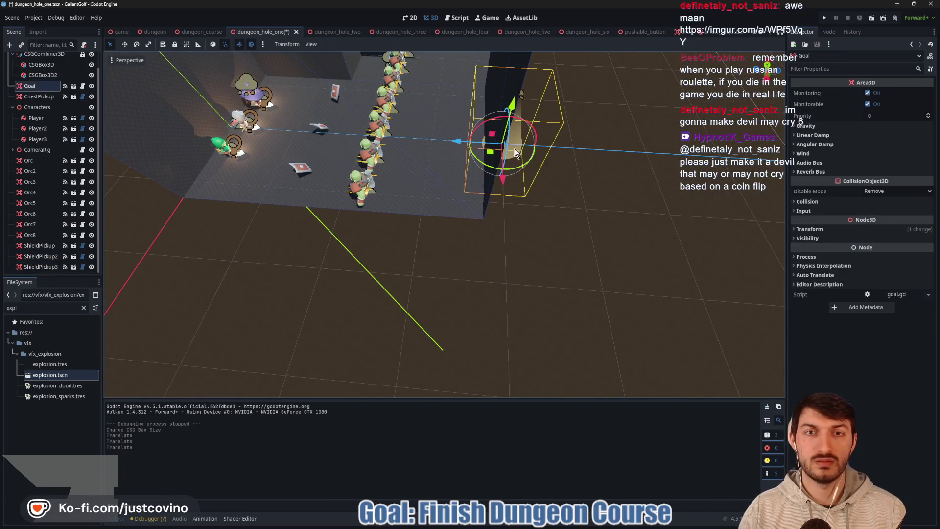
drag(459, 141, 398, 143)
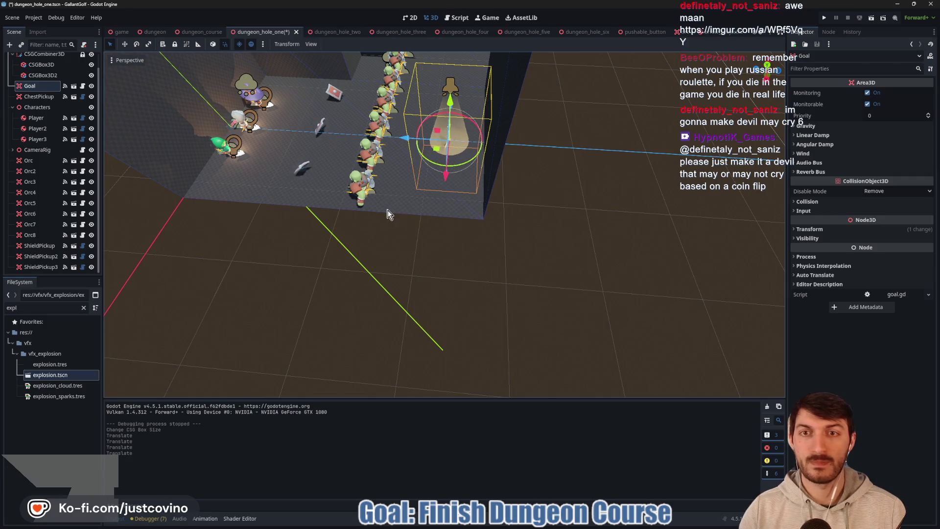
key(ctrl+s)
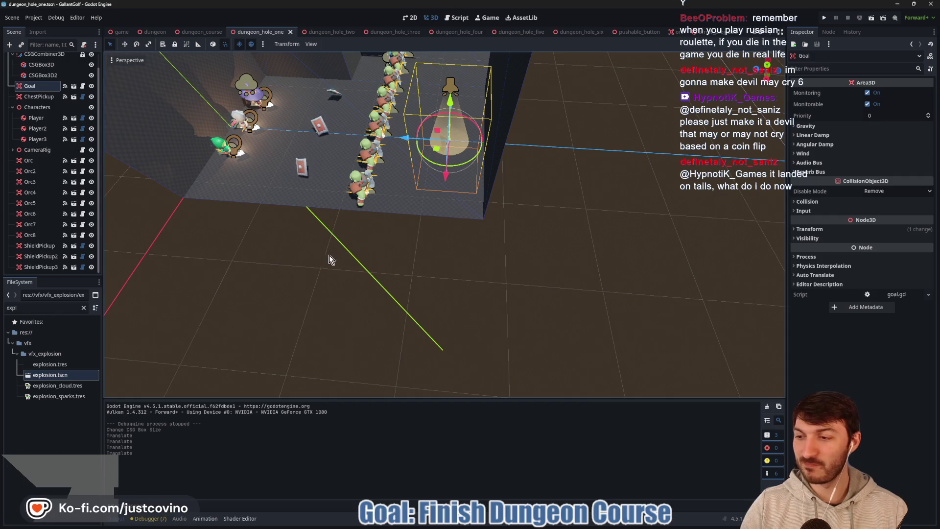
Move the ChestPickup along Z up beside the row of orcs
drag(342, 266, 389, 236)
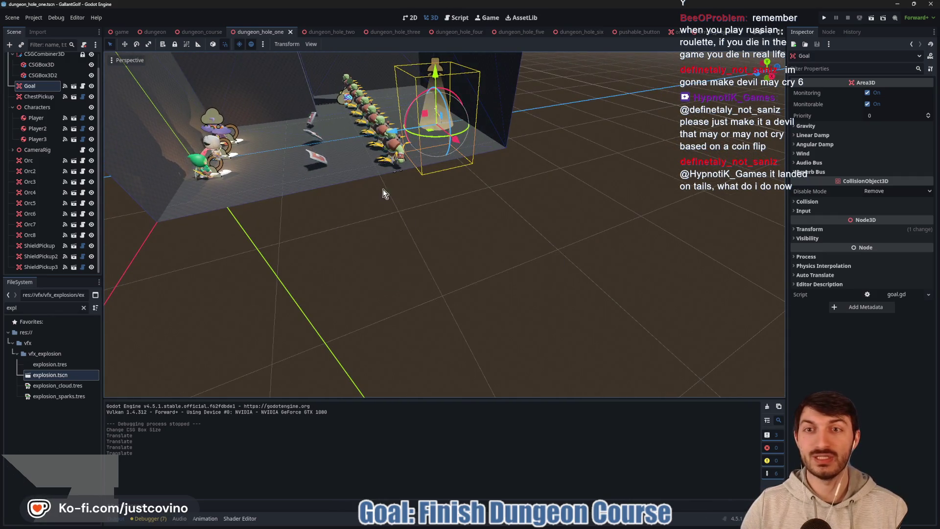
drag(382, 189, 359, 182)
click(309, 107)
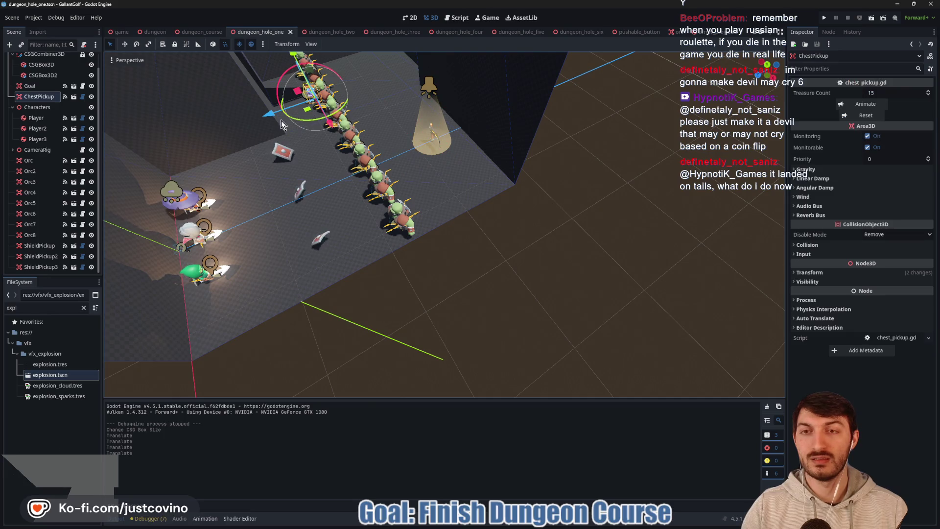
drag(309, 105, 371, 97)
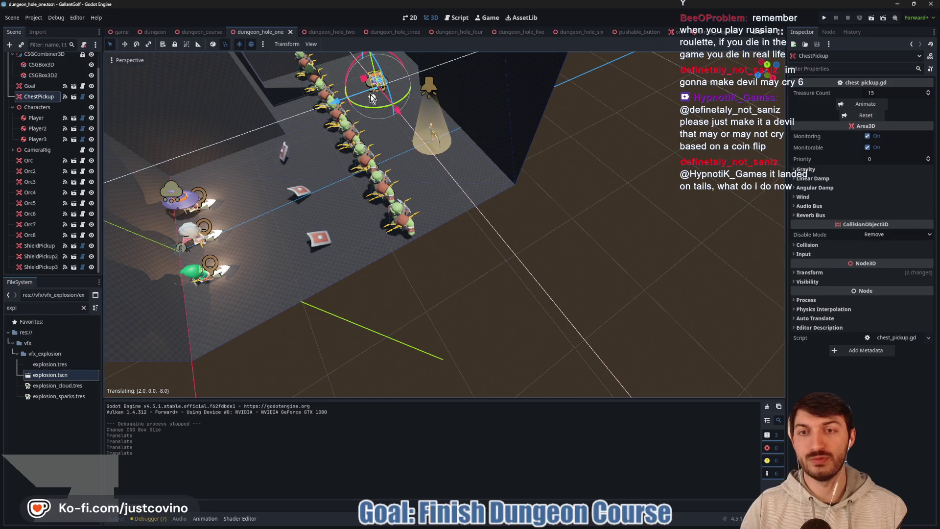
drag(371, 97, 366, 89)
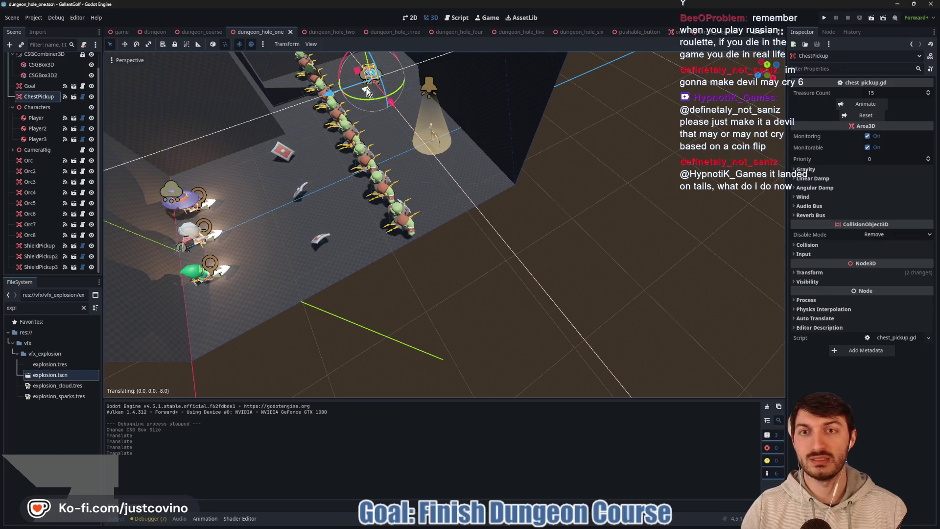
scroll(488, 172, up, 3)
scroll(488, 171, down, 3)
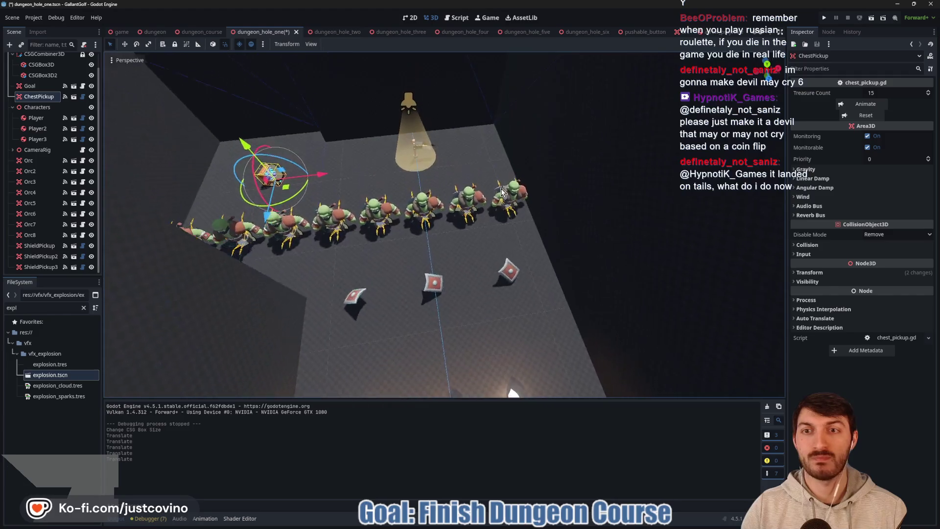
mouse_move(488, 171)
mouse_down()
mouse_move(557, 178)
mouse_move(503, 170)
mouse_move(499, 150)
mouse_move(432, 205)
mouse_up()
scroll(503, 170, up, 3)
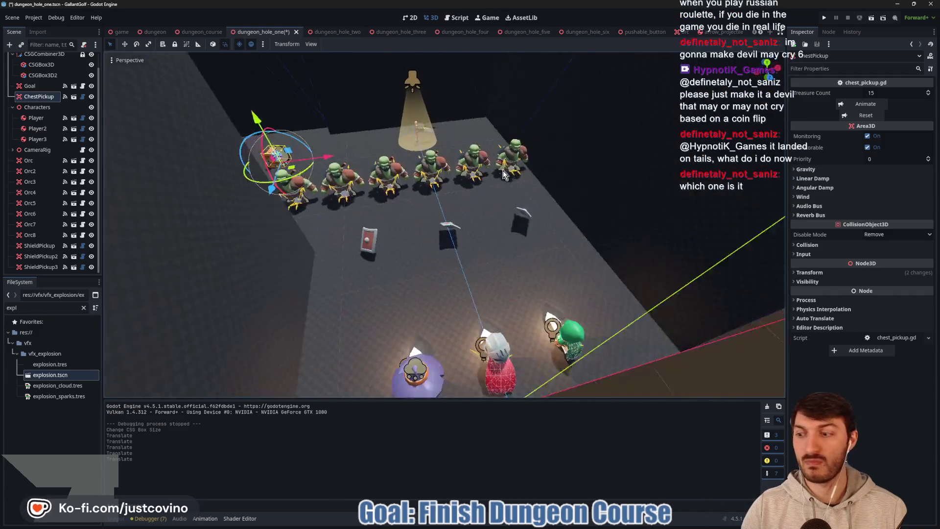
scroll(503, 170, down, 3)
scroll(499, 150, up, 3)
scroll(499, 150, down, 3)
scroll(432, 205, up, 3)
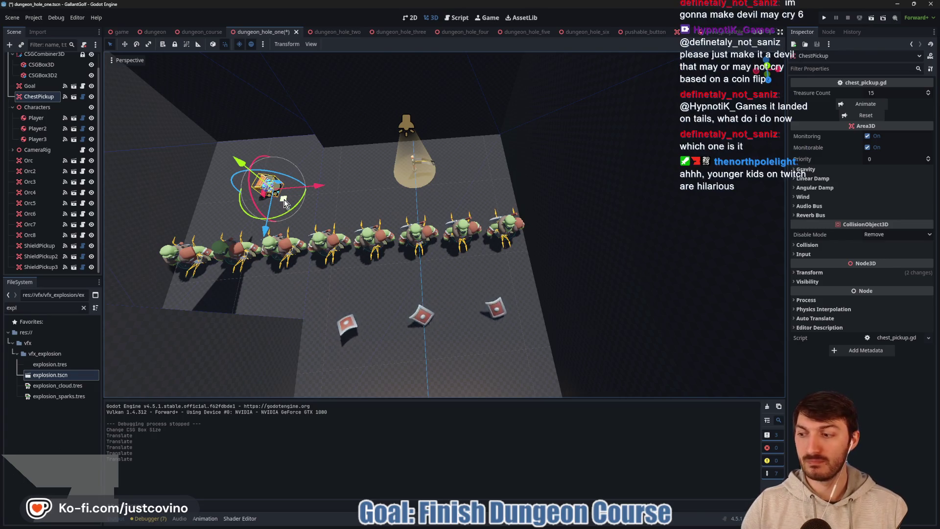
Save dungeon_hole_one.tscn with Ctrl+S to keep the ChestPickup's new position
key(ctrl+s)
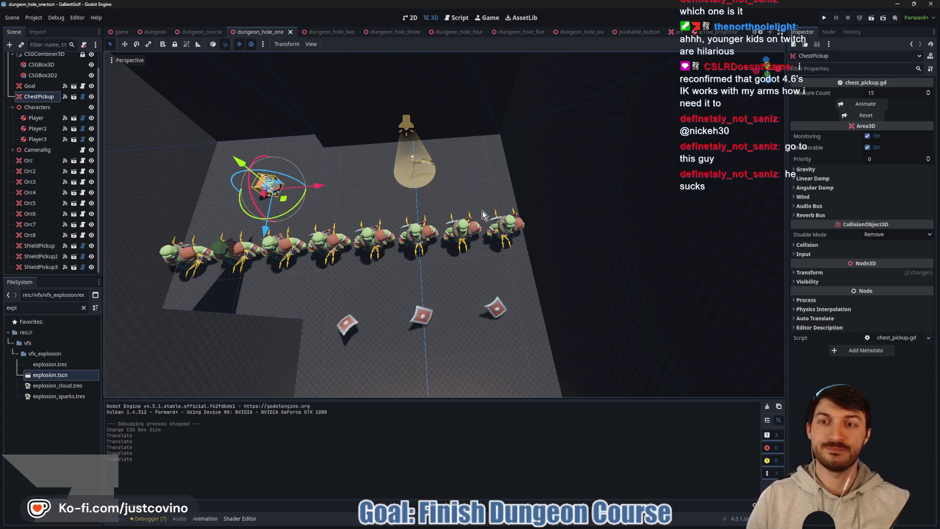
Reduce CSGBox3D2's Z size from 20 to 18, making it 12 × 20 × 18 m, and save
drag(440, 232, 245, 80)
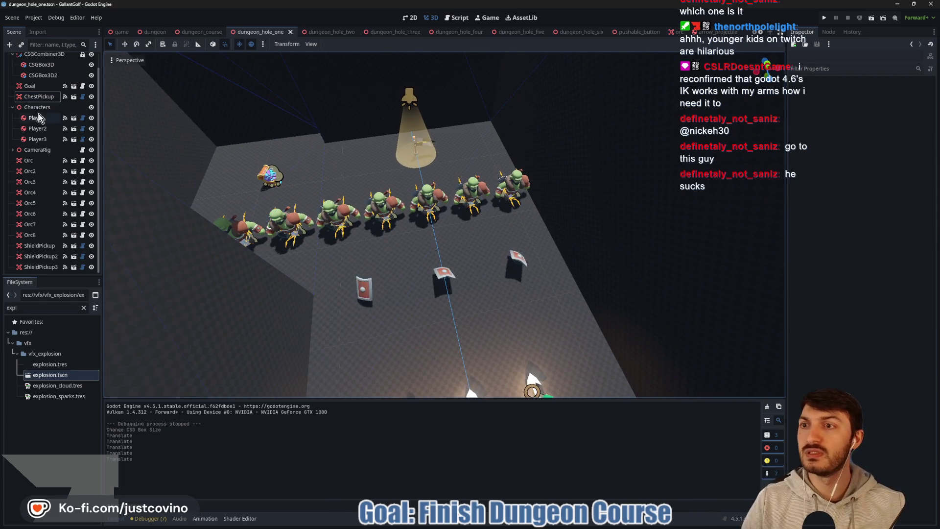
click(43, 75)
mouse_move(250, 189)
mouse_down()
mouse_move(375, 127)
mouse_move(322, 114)
mouse_move(417, 154)
mouse_move(392, 218)
mouse_up()
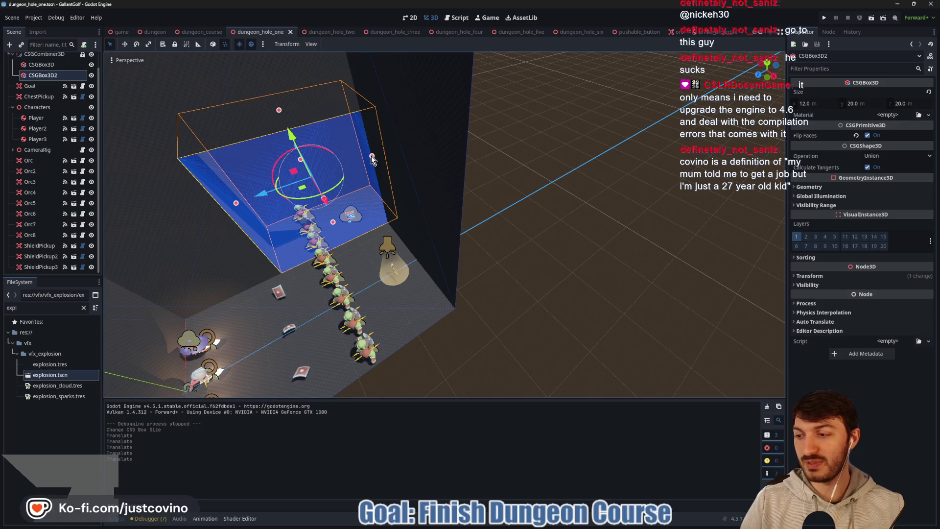
scroll(385, 193, up, 5)
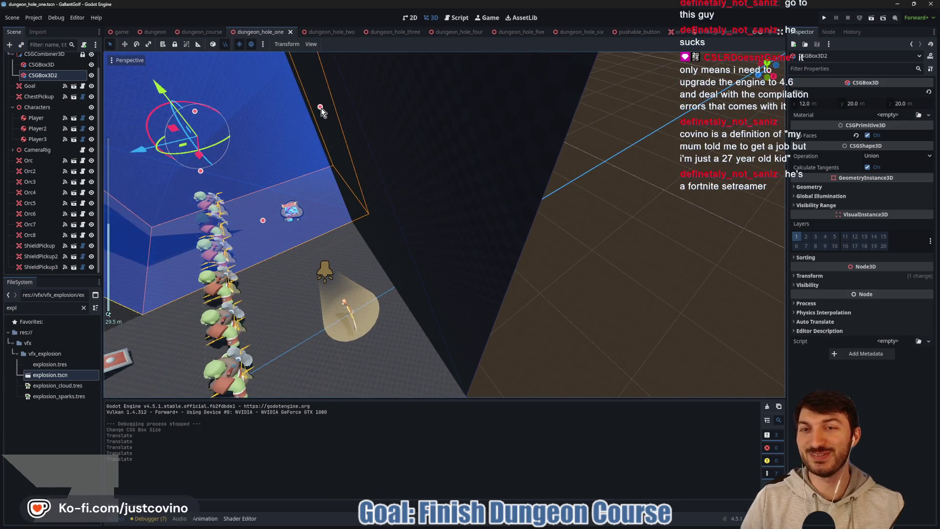
mouse_move(320, 107)
mouse_down()
mouse_move(422, 156)
mouse_move(159, 220)
mouse_up()
scroll(422, 156, down, 5)
key(ctrl+s)
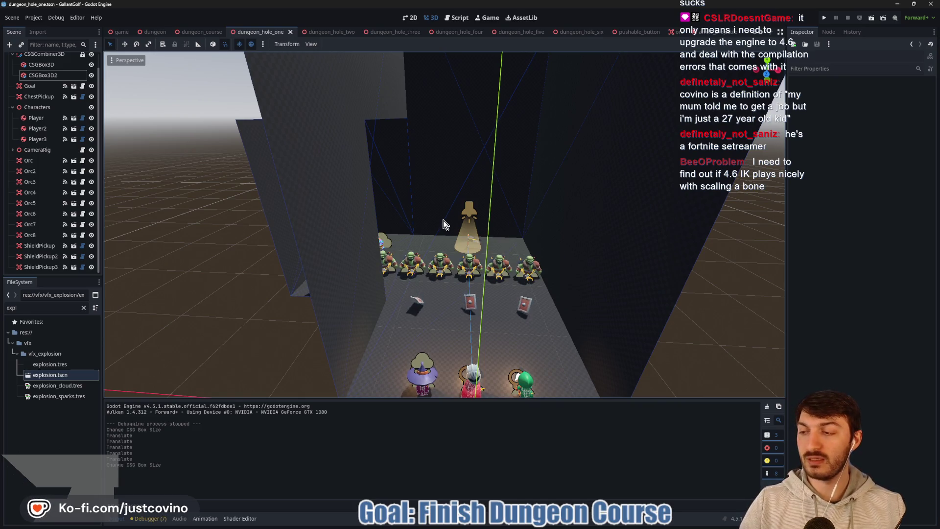
Switch to dungeon_hole_two and orbit around its TNT trap platform from several angles
click(322, 32)
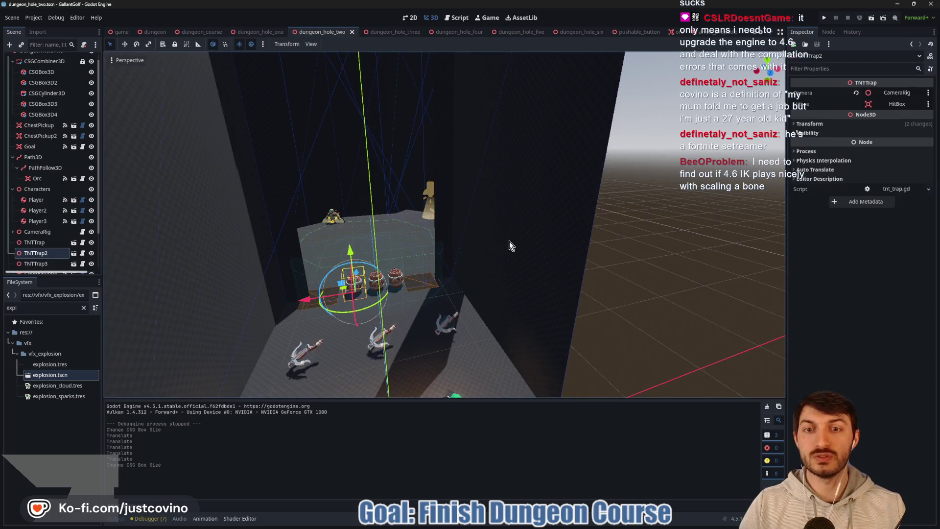
mouse_move(510, 247)
mouse_down()
mouse_move(503, 275)
mouse_move(522, 232)
mouse_move(495, 229)
mouse_up()
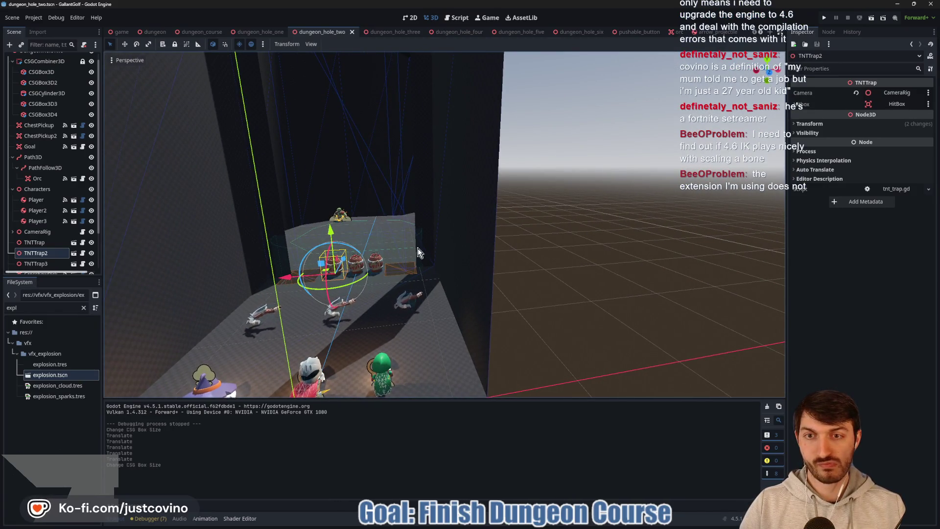
mouse_move(419, 247)
mouse_down()
mouse_move(464, 327)
mouse_move(431, 287)
mouse_move(390, 273)
mouse_move(439, 258)
mouse_up()
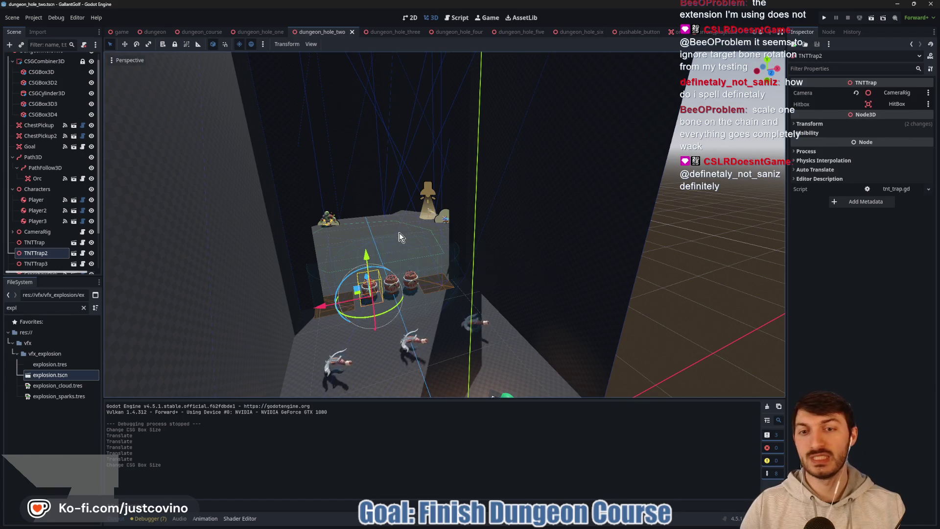
mouse_move(399, 237)
mouse_down()
mouse_move(389, 251)
mouse_move(296, 292)
mouse_move(350, 266)
mouse_move(434, 264)
mouse_up()
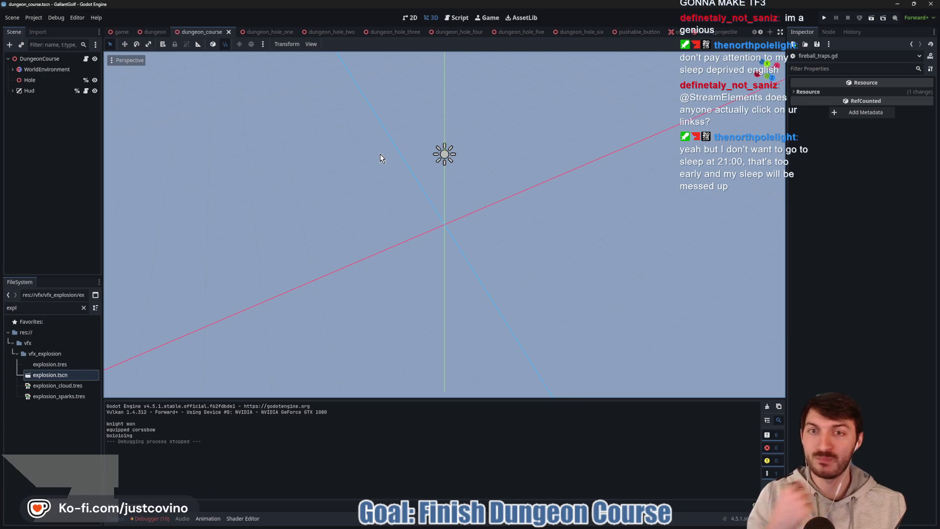
drag(378, 165, 417, 163)
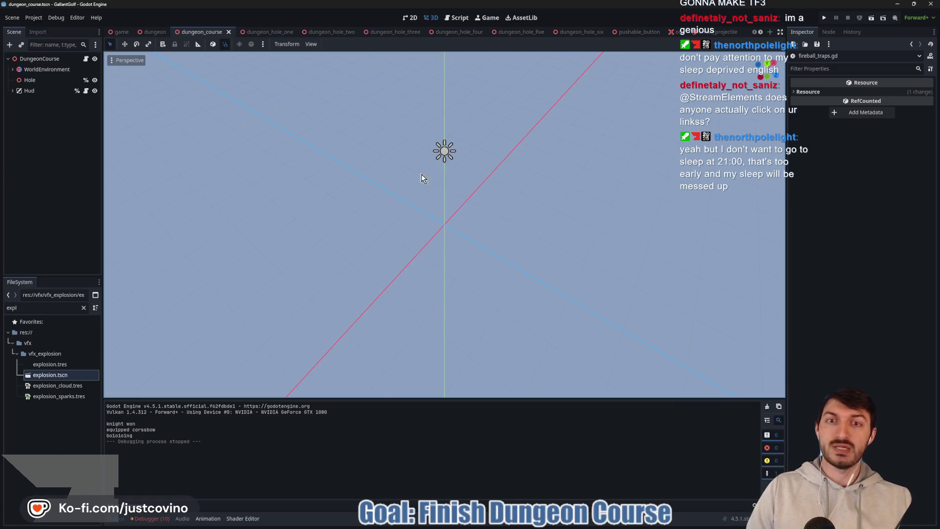
mouse_move(421, 182)
mouse_down()
mouse_move(426, 191)
mouse_move(436, 181)
mouse_up()
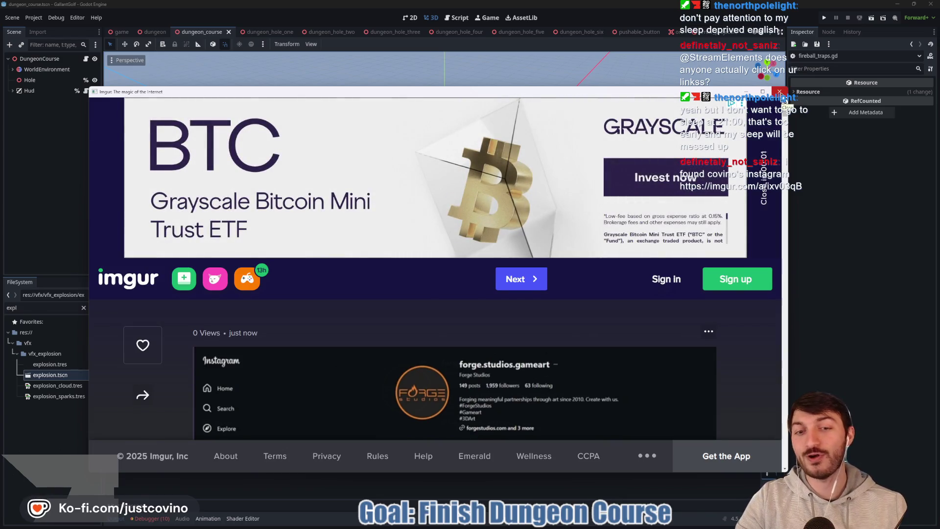
Close the Imgur image page's browser window to reveal Godot's dungeon_course scene
click(778, 94)
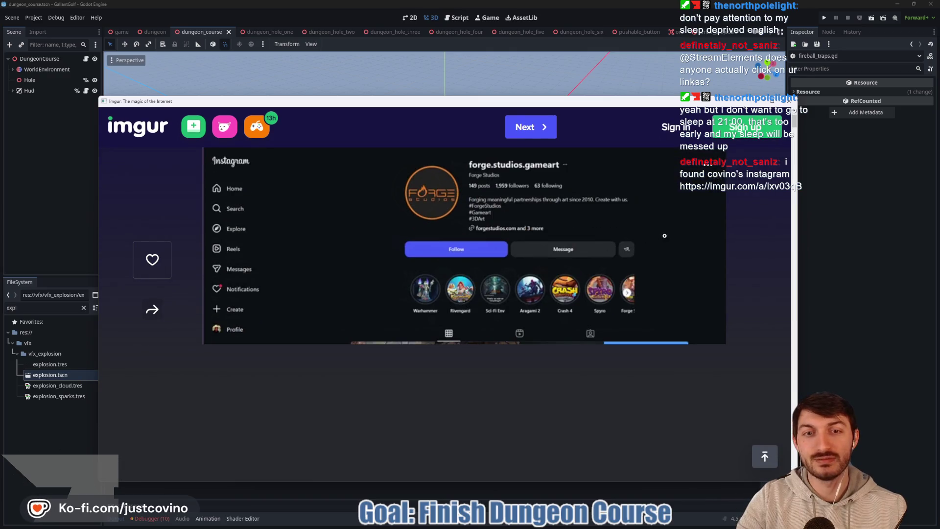
click(793, 101)
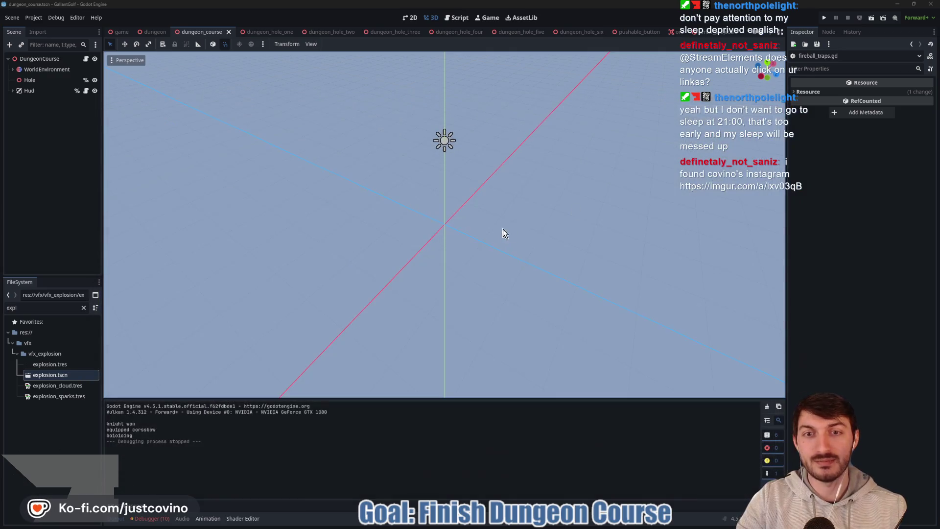
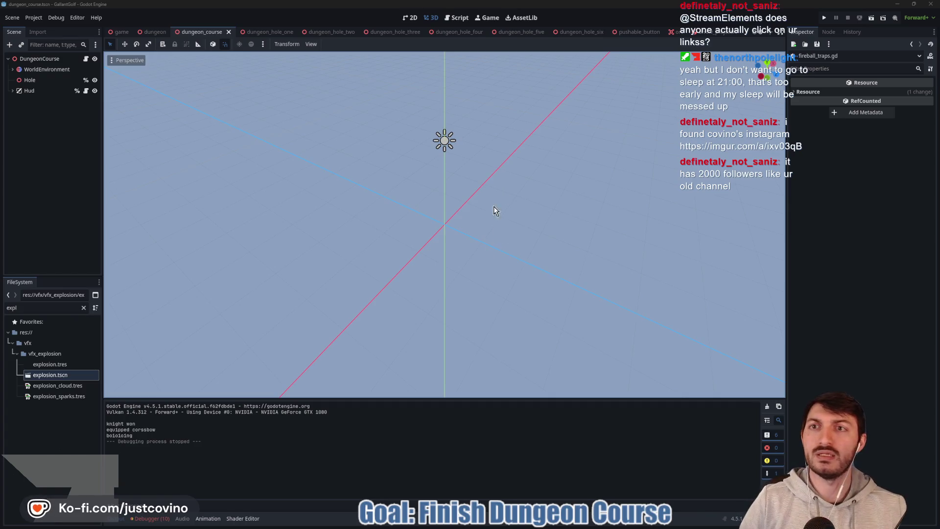
Open the dungeon_hole_two scene and shrink the tall cylinder's radius to about 14.5 m
scroll(422, 196, up, 5)
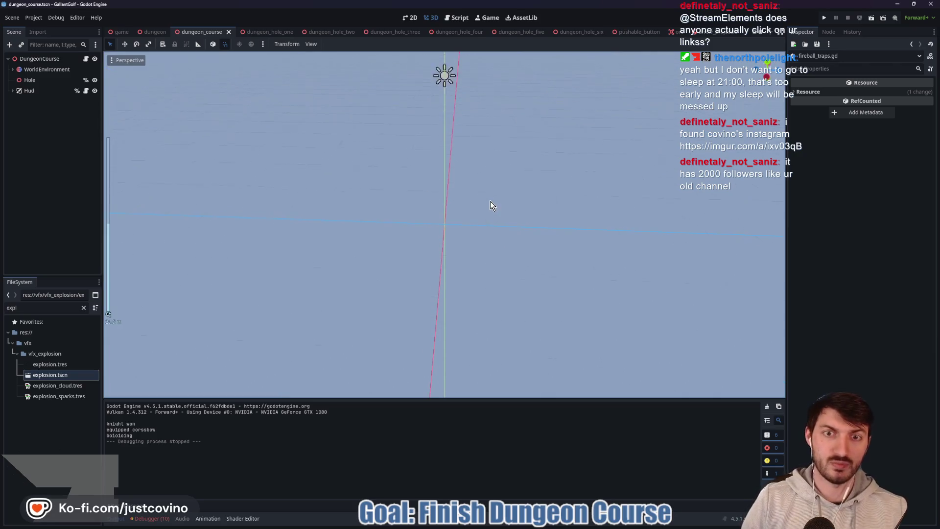
click(264, 29)
click(320, 31)
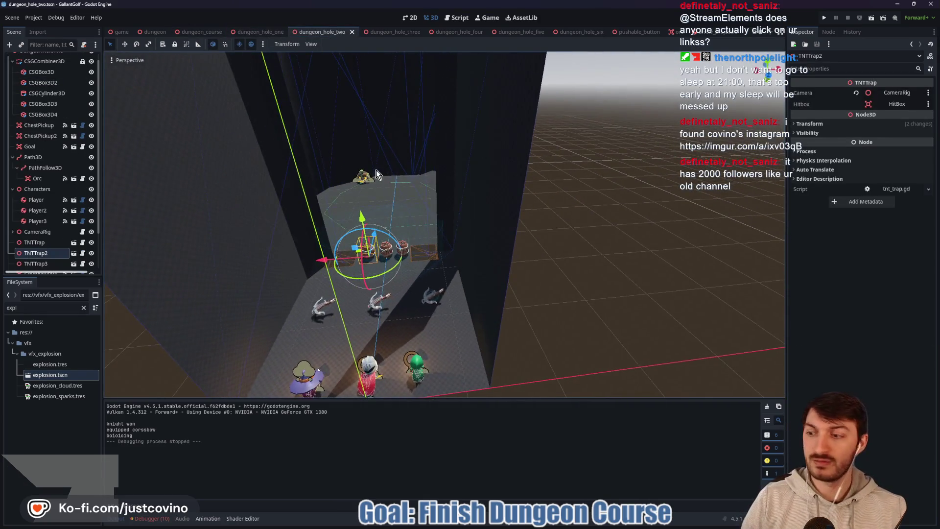
scroll(339, 201, down, 3)
scroll(438, 201, up, 3)
click(433, 210)
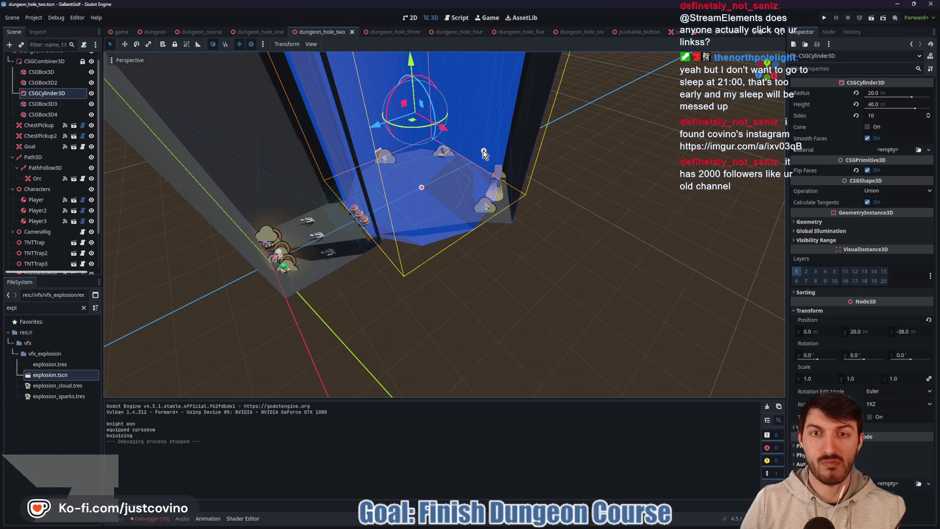
drag(484, 154, 451, 158)
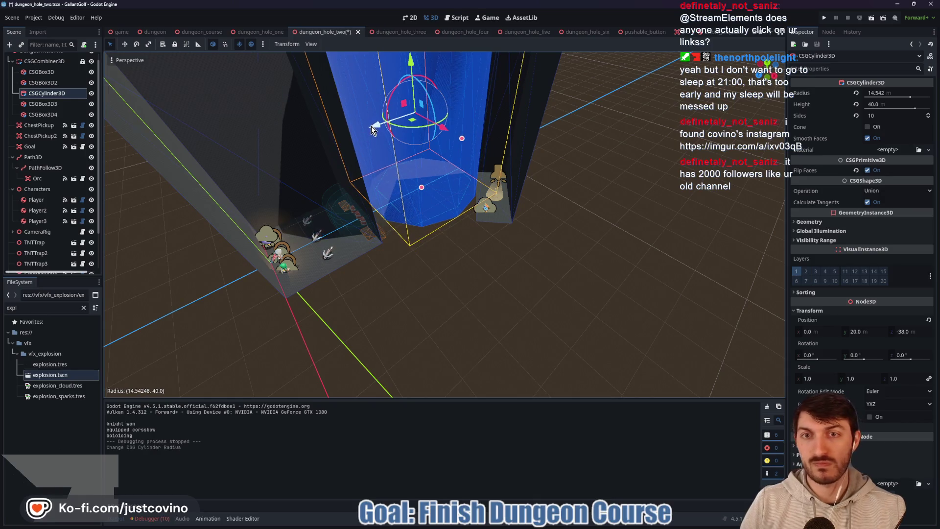
Move the CSGCylinder3D along Z to -35.599 and view the room from an angle
drag(371, 125, 349, 143)
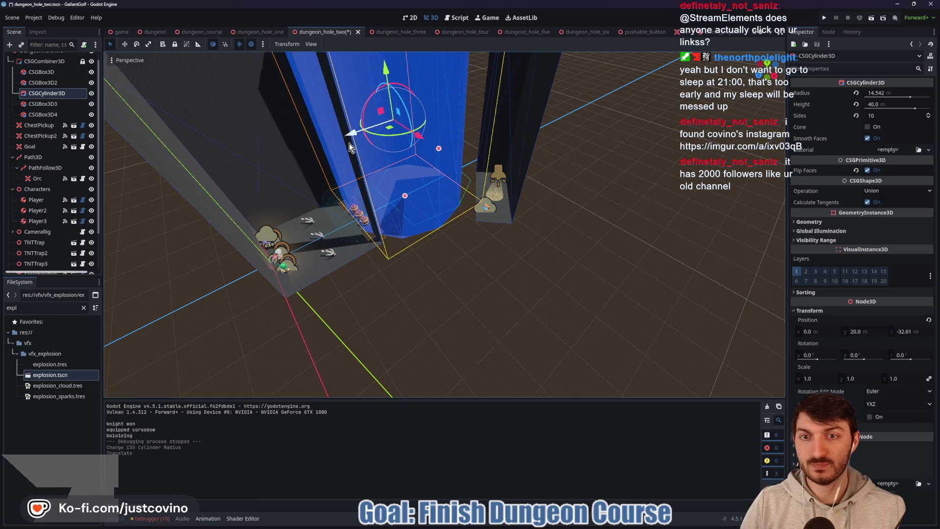
scroll(487, 204, up, 6)
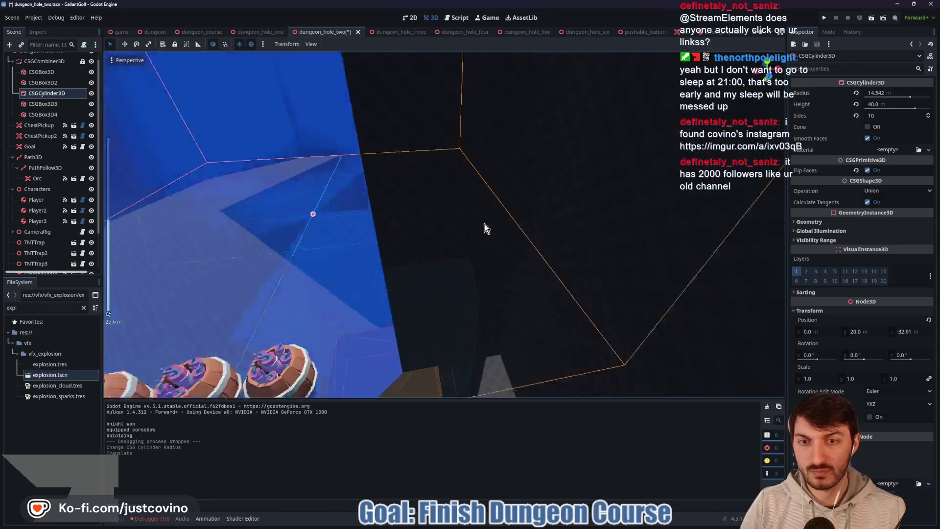
scroll(475, 228, down, 3)
scroll(406, 171, down, 3)
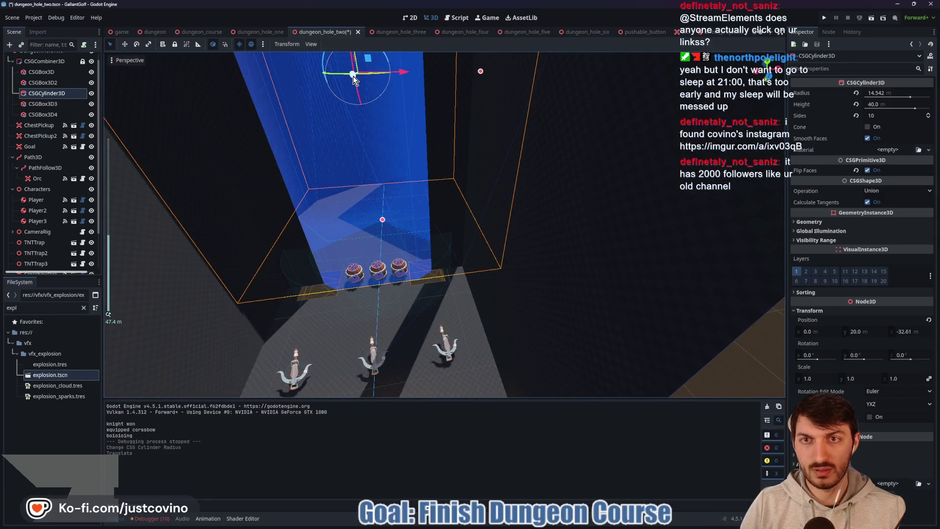
mouse_move(354, 75)
mouse_down()
mouse_move(333, 69)
mouse_move(362, 66)
mouse_up()
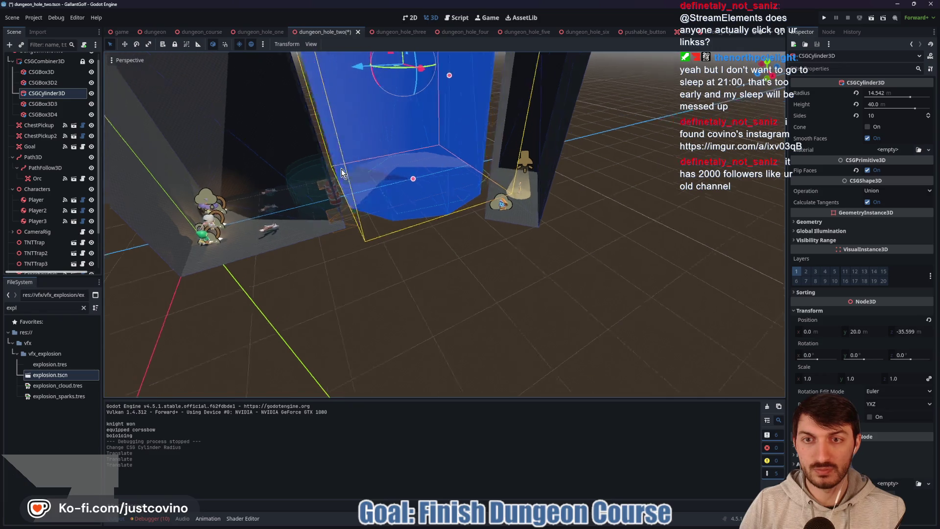
click(545, 236)
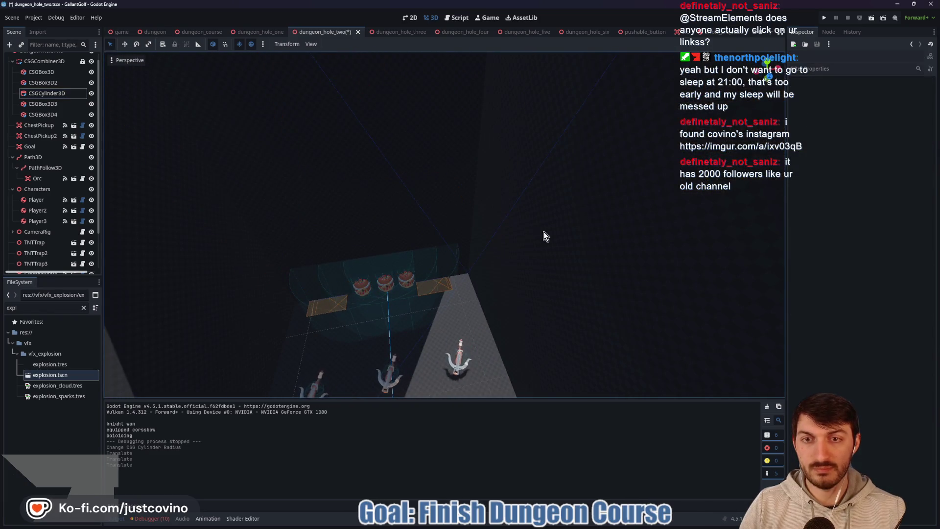
drag(566, 262, 247, 169)
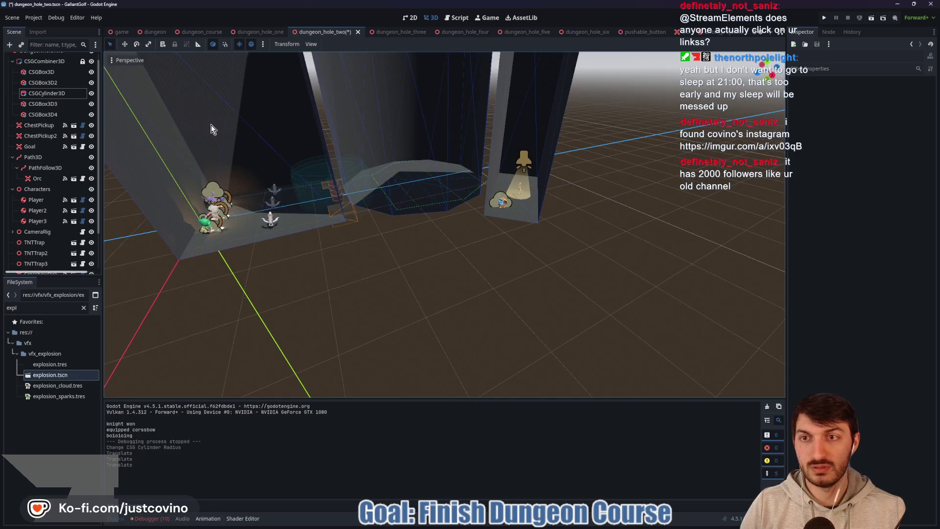
Lengthen the large CSGBox3D's Z size to about 21.4 m
click(55, 81)
click(64, 104)
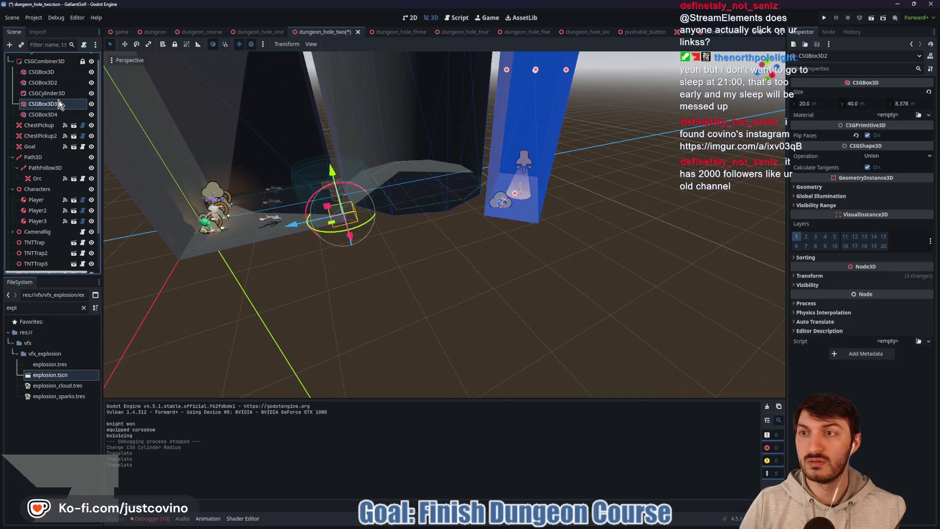
click(51, 74)
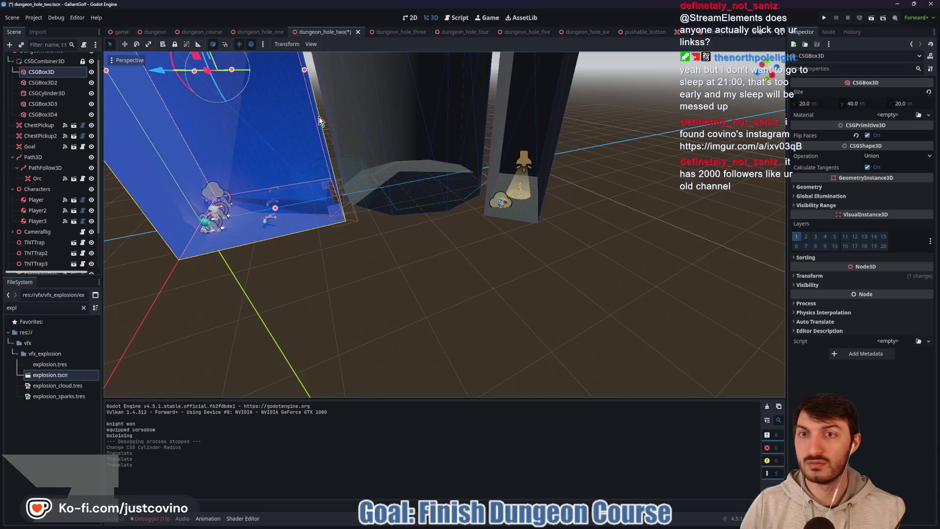
drag(304, 71, 320, 71)
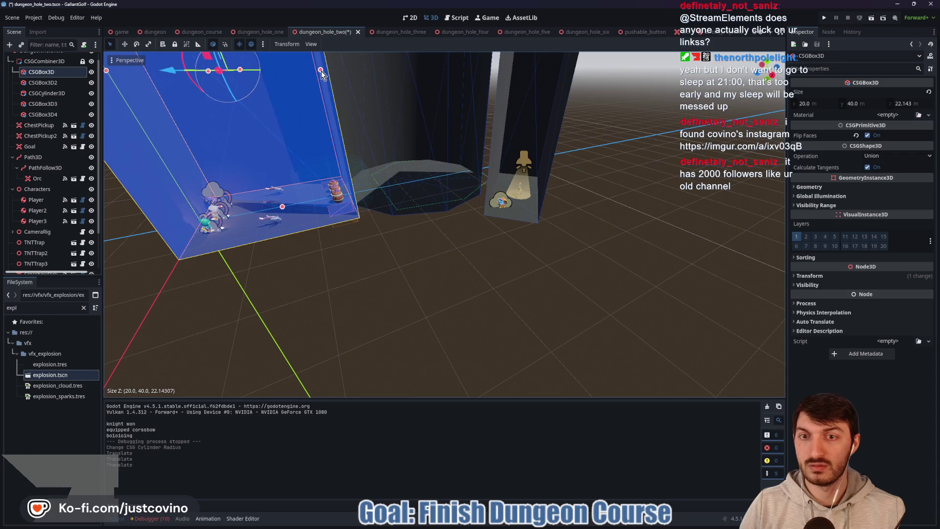
scroll(412, 189, up, 5)
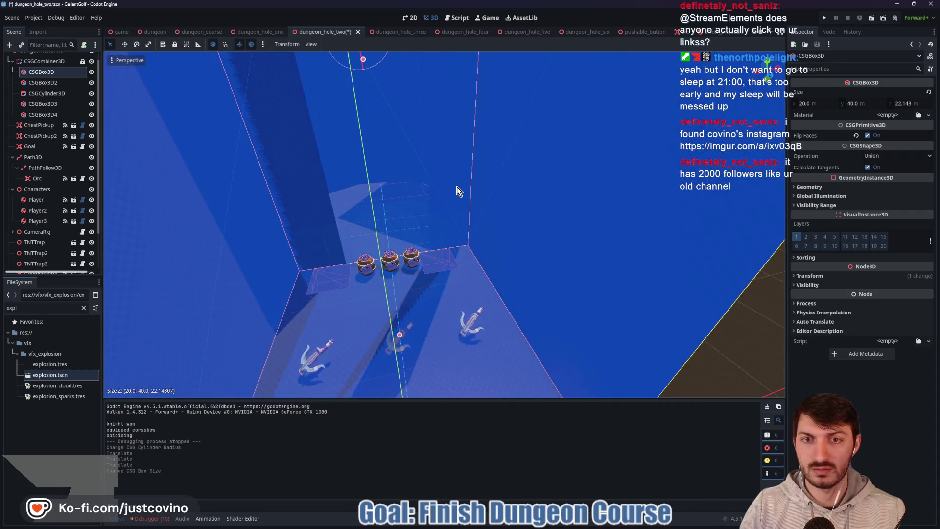
scroll(458, 191, down, 5)
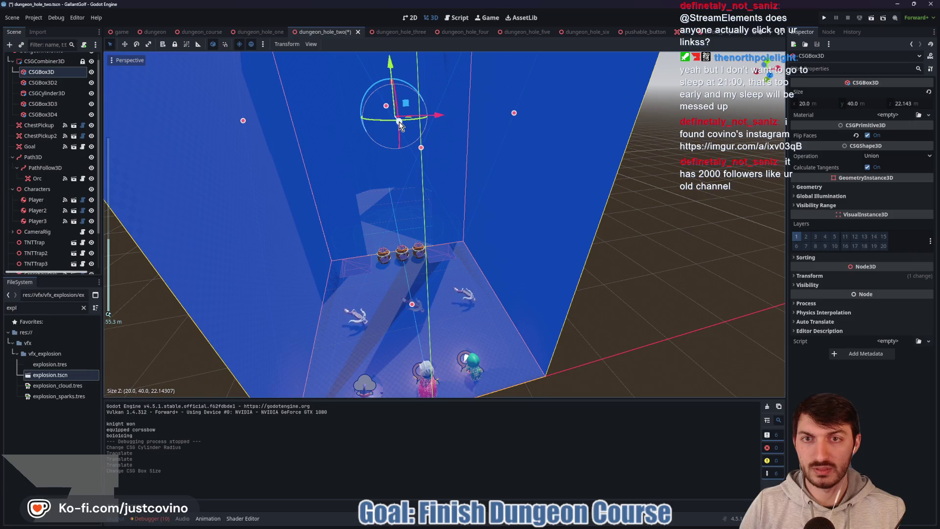
key(g)
key(Escape)
mouse_move(416, 201)
mouse_down()
mouse_move(468, 190)
mouse_move(542, 140)
mouse_up()
drag(533, 98, 539, 100)
click(481, 158)
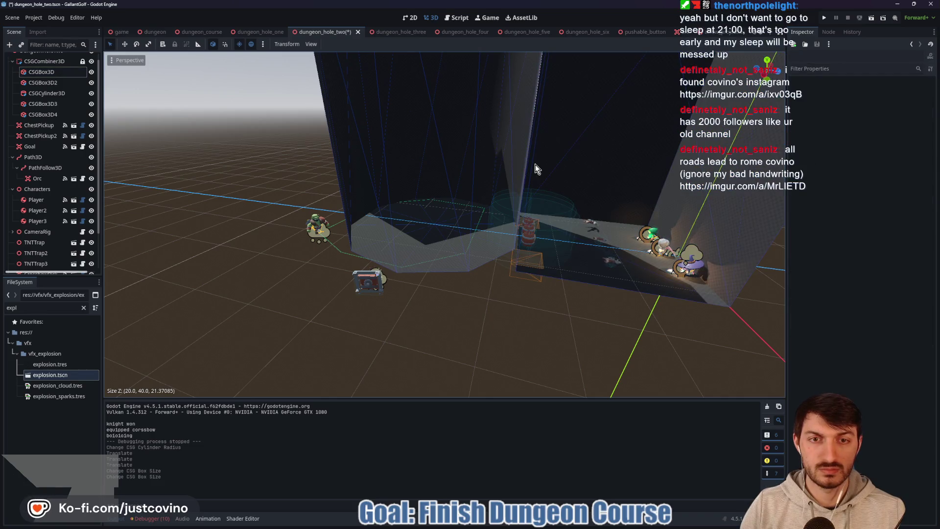
scroll(536, 164, up, 5)
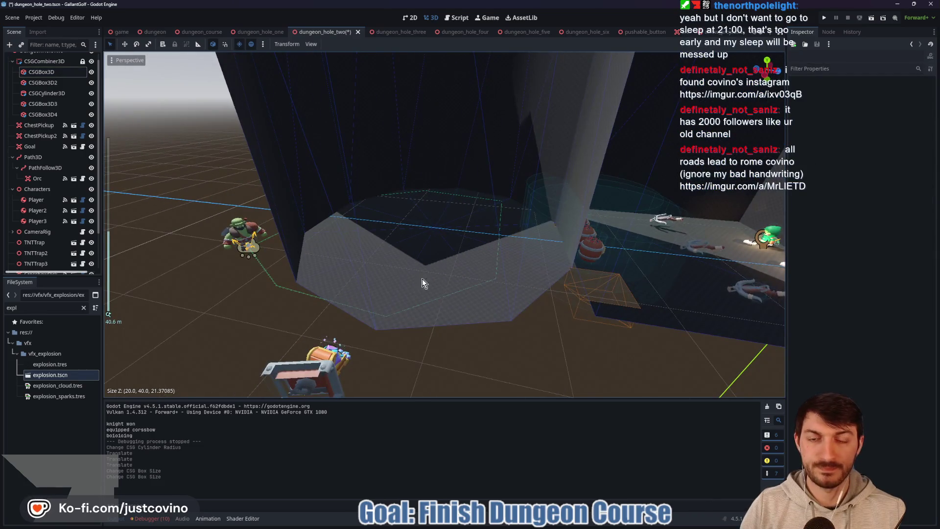
Nudge the CSGCylinder3D along Z to -35.163
click(46, 93)
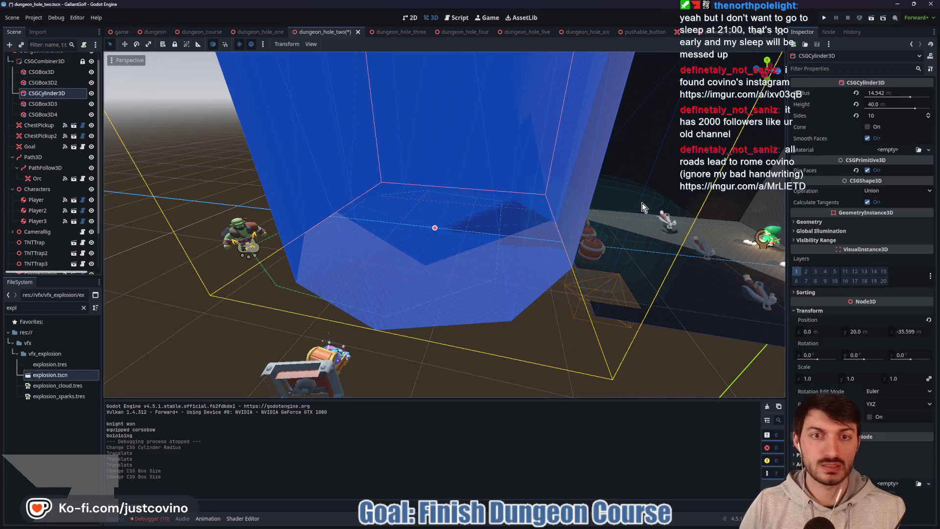
scroll(468, 201, down, 4)
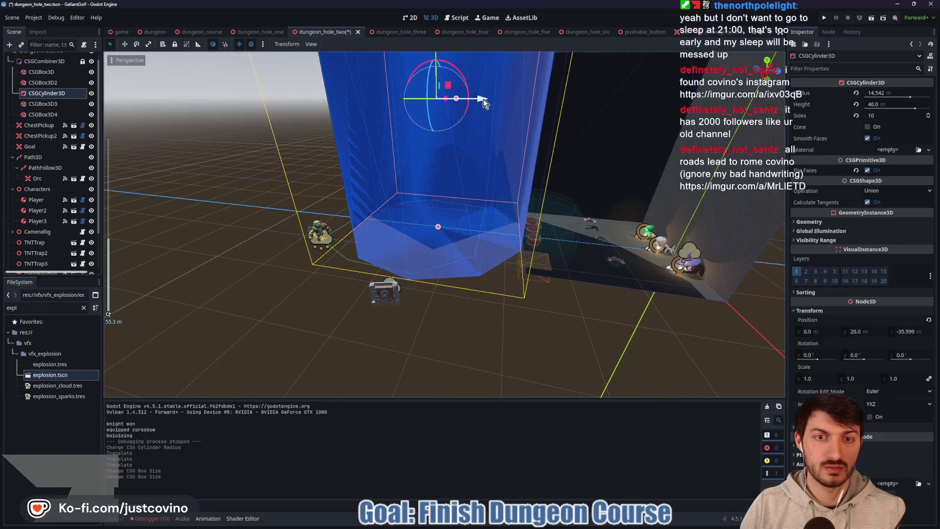
drag(483, 99, 486, 99)
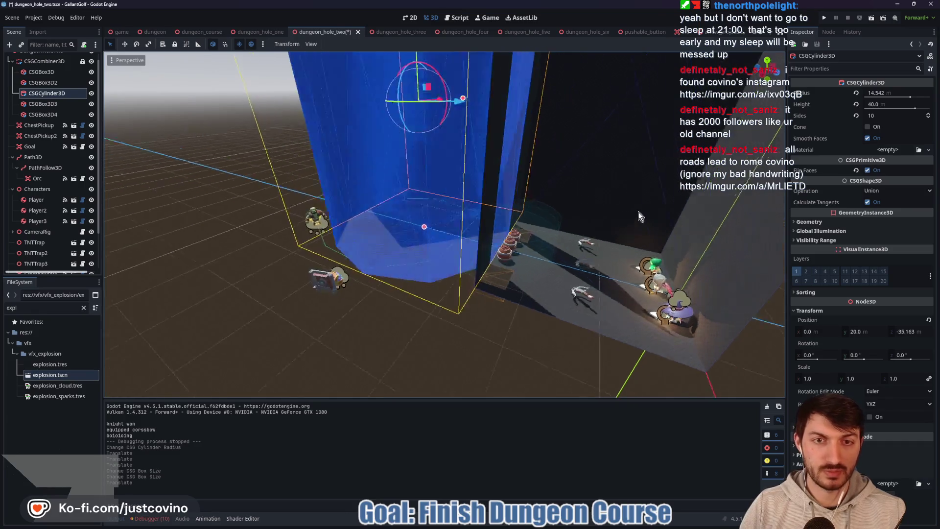
mouse_move(638, 212)
mouse_down()
mouse_move(574, 212)
mouse_move(542, 180)
mouse_up()
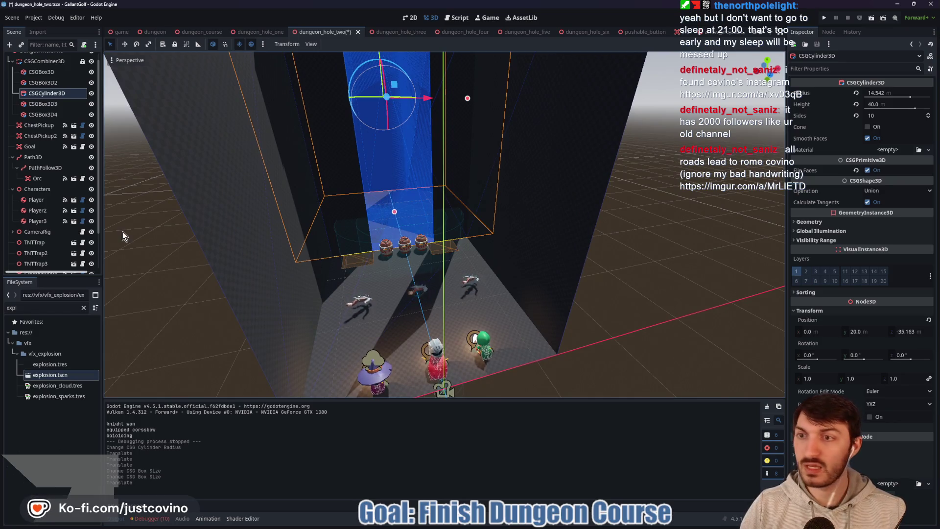
Try raising the small subtraction box's height, then undo the change
click(38, 104)
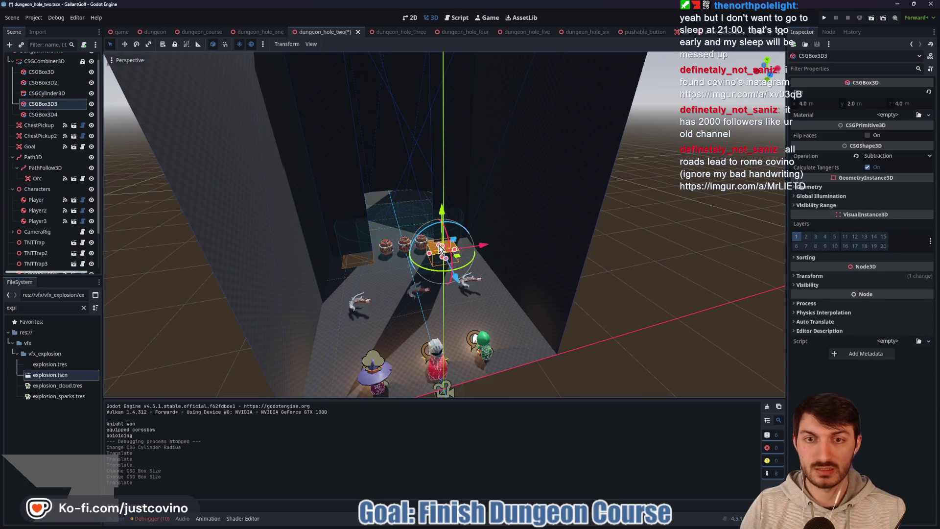
key(f)
drag(437, 271, 438, 79)
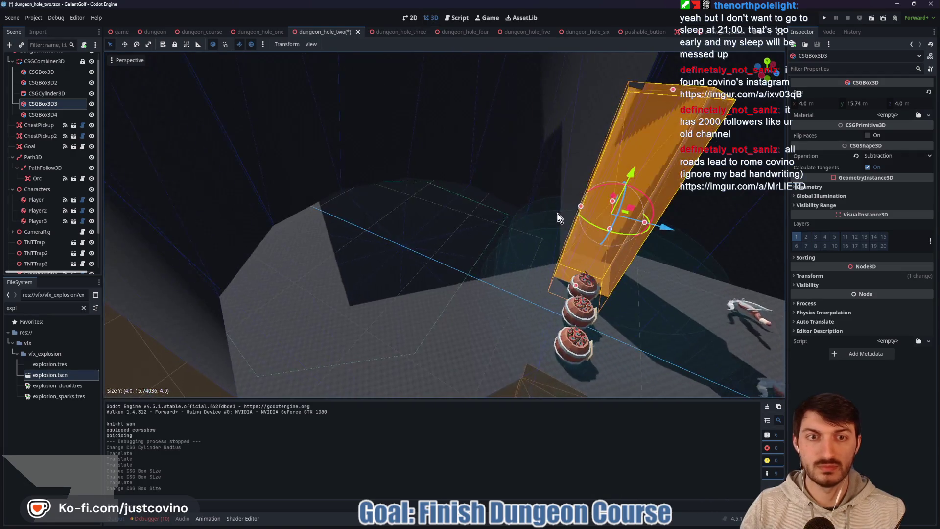
scroll(557, 213, down, 5)
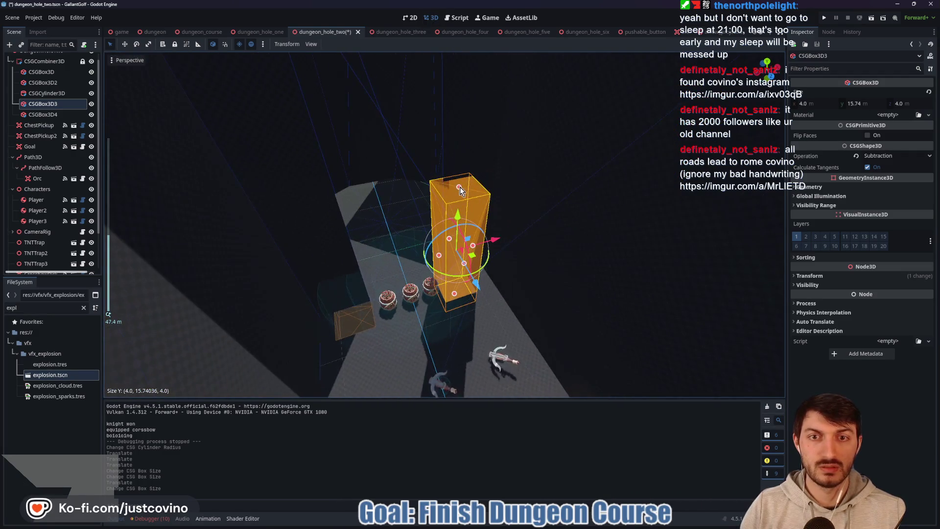
mouse_move(459, 187)
mouse_down()
mouse_move(456, 57)
mouse_move(453, 167)
mouse_move(439, 57)
mouse_up()
scroll(455, 56, down, 3)
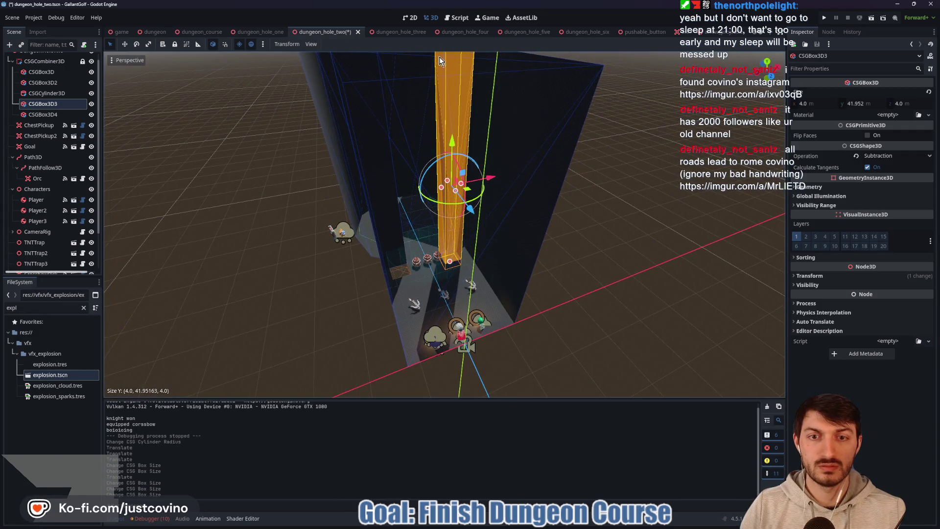
scroll(535, 204, up, 8)
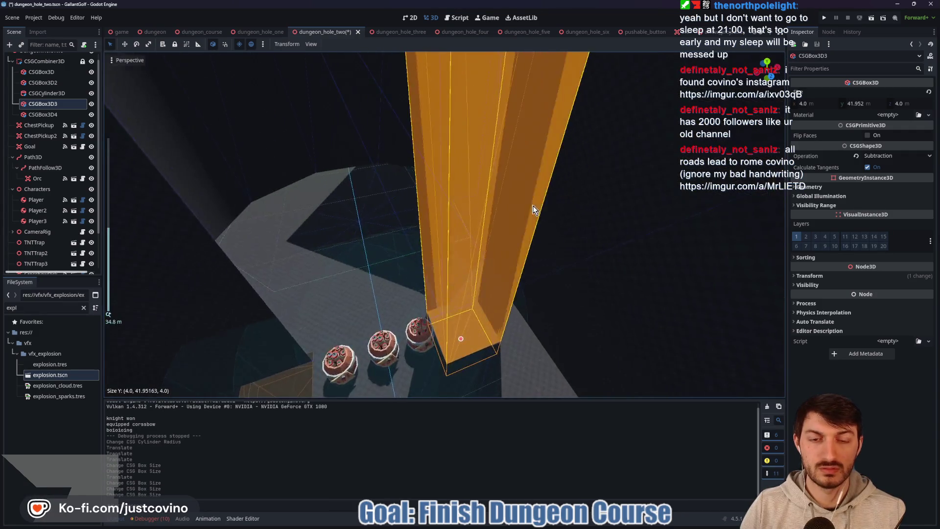
mouse_move(534, 210)
mouse_down()
mouse_move(562, 217)
mouse_move(541, 211)
mouse_move(573, 201)
mouse_move(621, 210)
mouse_move(593, 195)
mouse_up()
key(ctrl+z)
key(ctrl+z)
Select the CSGCylinder3D, stretch it slightly and review the whole hole
double_click(46, 93)
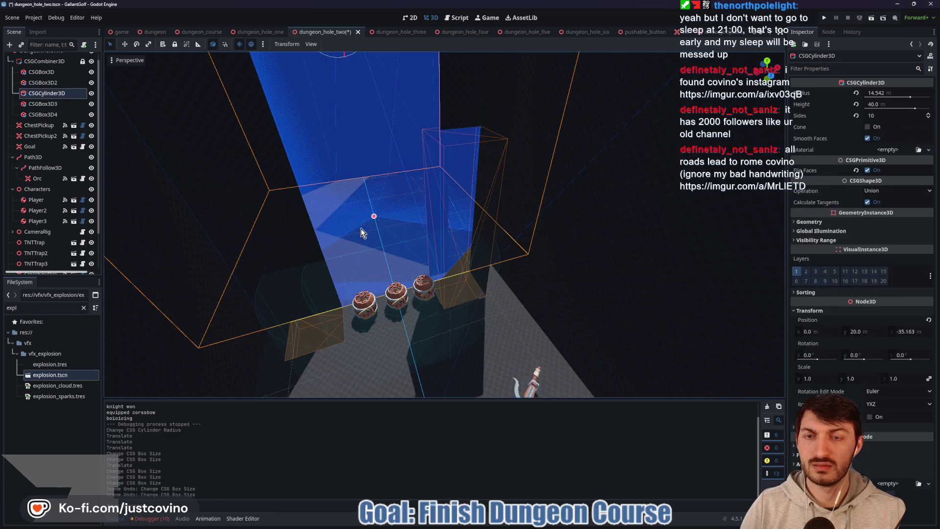
scroll(374, 220, down, 2)
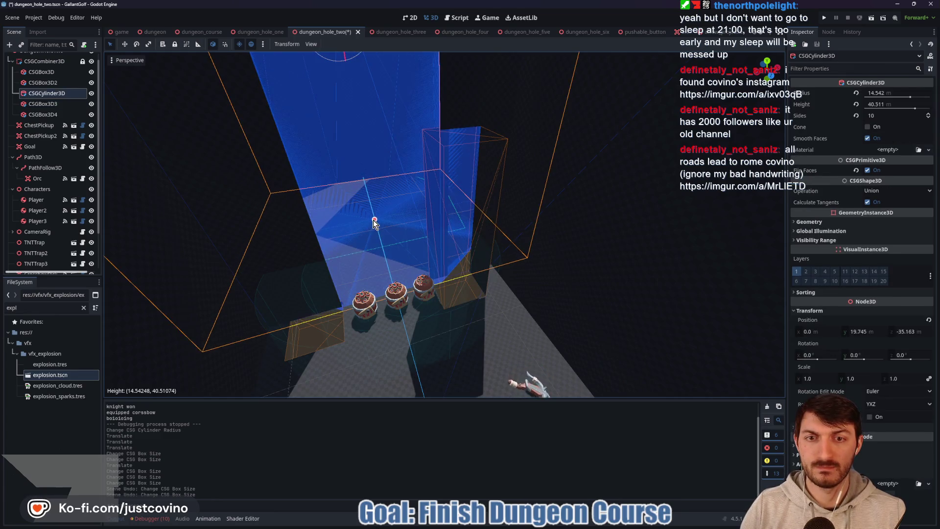
drag(373, 219, 377, 184)
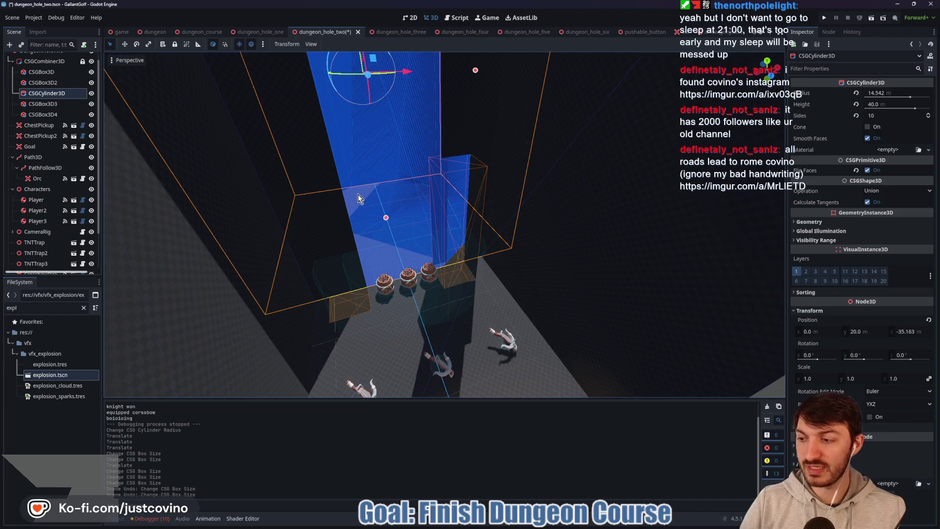
scroll(360, 190, up, 2)
scroll(359, 187, down, 3)
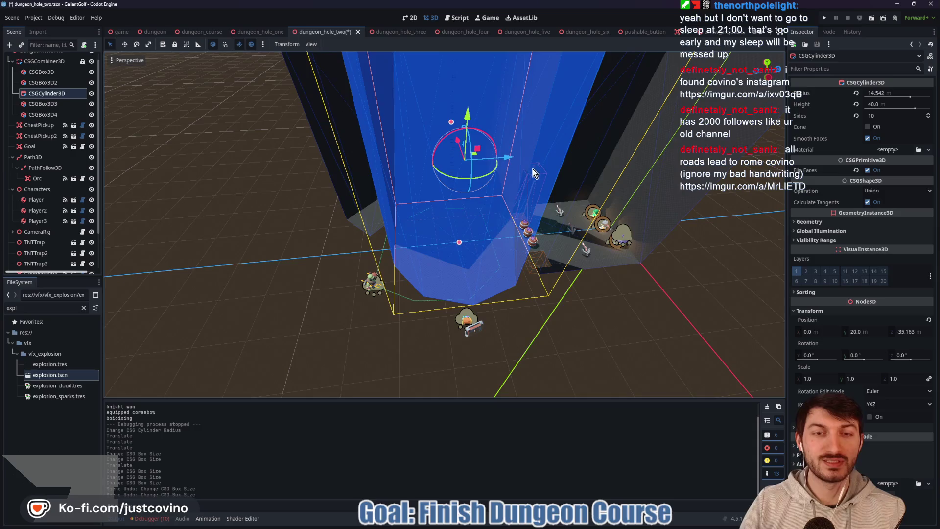
mouse_move(533, 169)
mouse_down()
mouse_move(468, 153)
mouse_move(536, 190)
mouse_move(501, 185)
mouse_up()
click(586, 195)
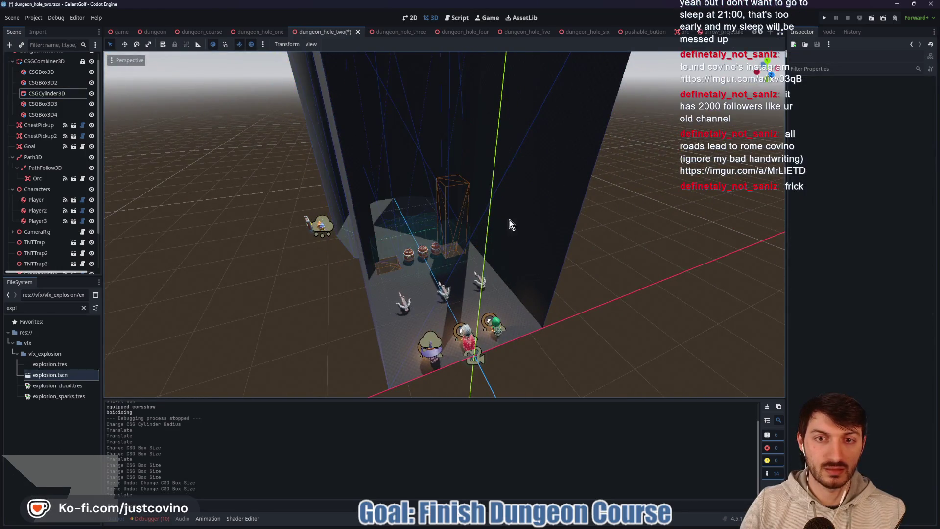
scroll(498, 231, up, 5)
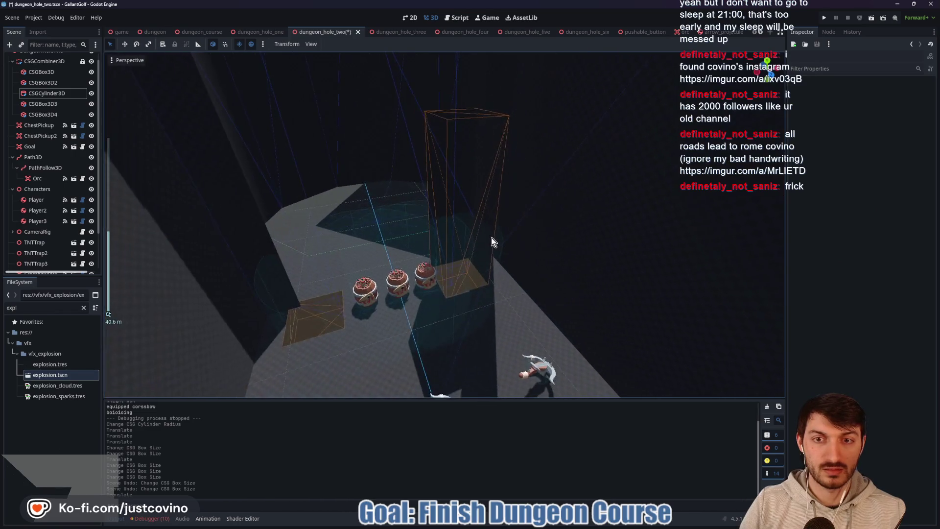
mouse_move(491, 237)
mouse_down()
mouse_move(480, 235)
mouse_move(585, 260)
mouse_move(572, 242)
mouse_move(349, 220)
mouse_up()
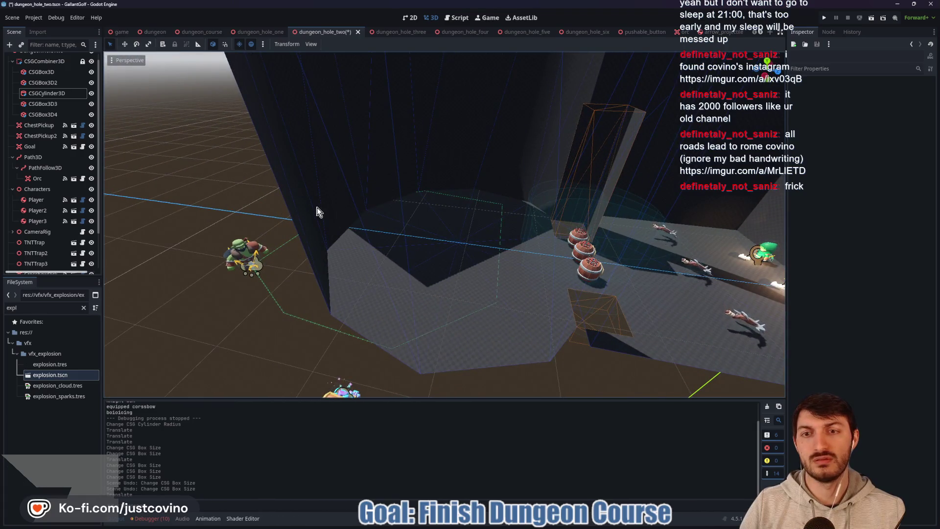
Set the CSGCylinder3D radius to 16 m in the Inspector
click(63, 93)
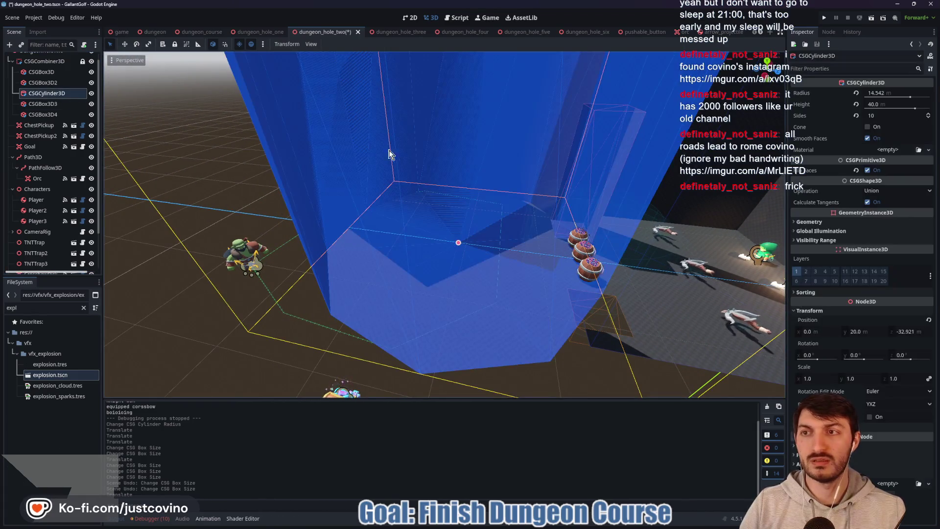
key(f)
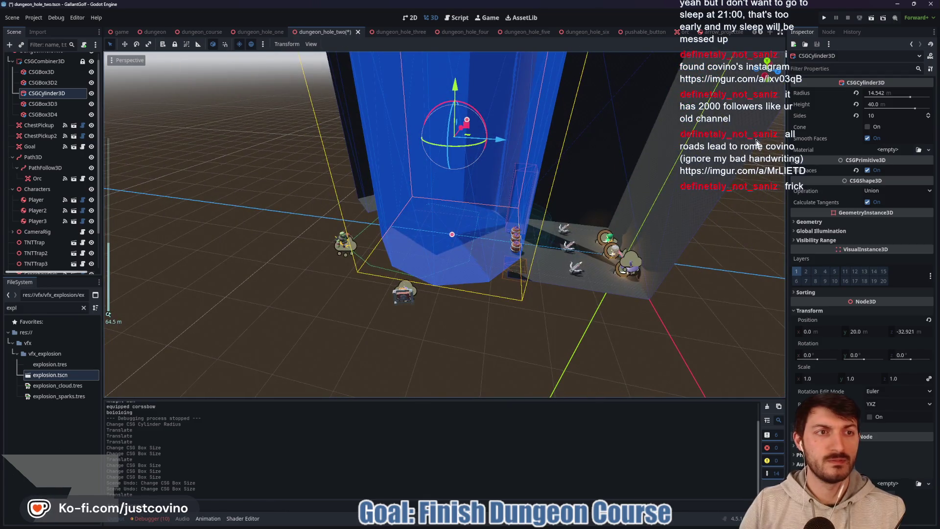
click(882, 93)
text(1)
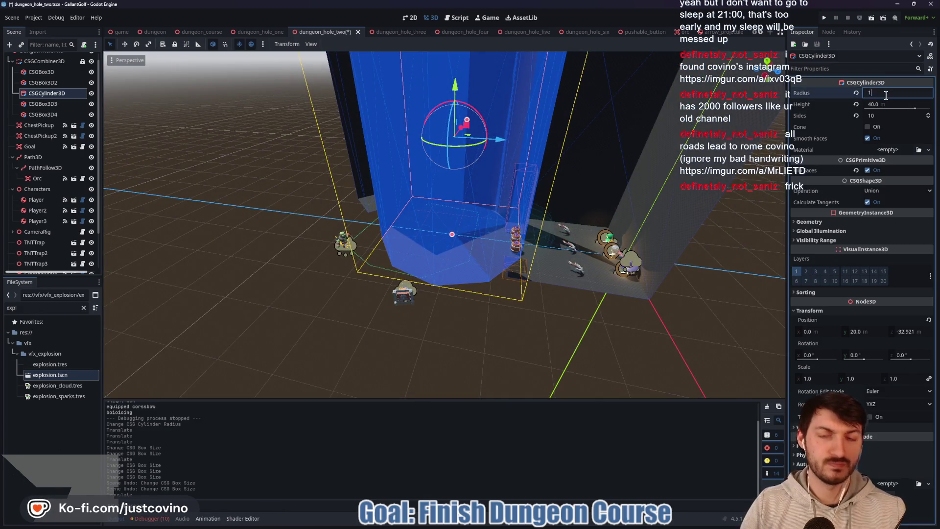
text(6)
key(Return)
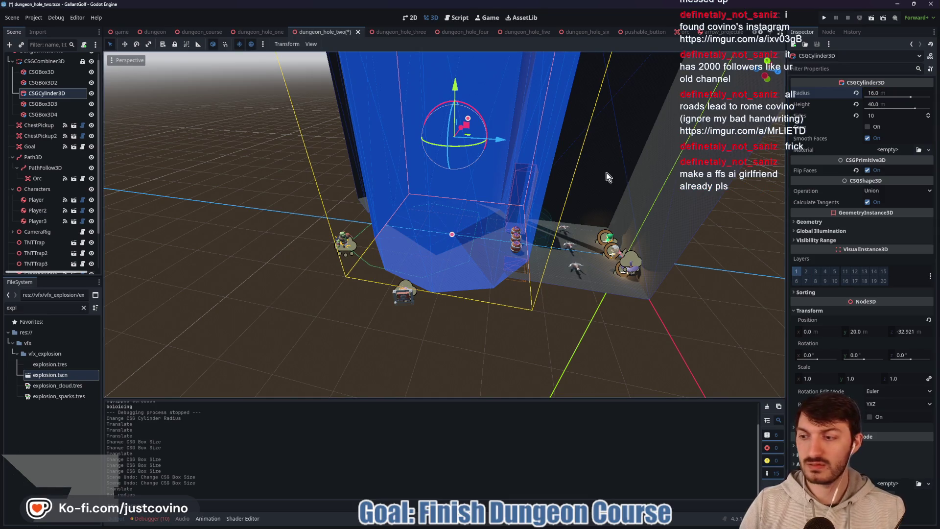
mouse_move(608, 174)
mouse_down()
mouse_move(567, 174)
mouse_move(567, 183)
mouse_move(551, 165)
mouse_move(501, 161)
mouse_up()
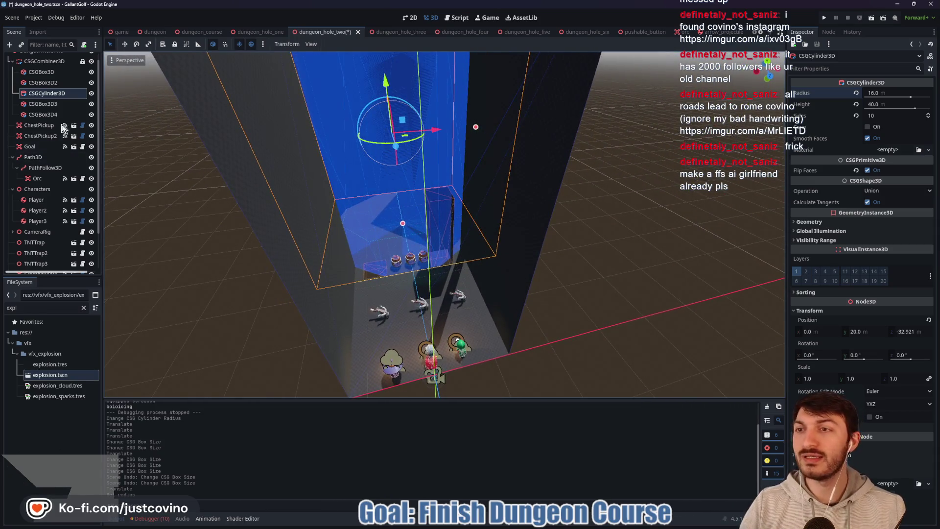
click(62, 105)
Lower CSGBox3D3's height to about 2 m
key(f)
scroll(425, 105, up, 3)
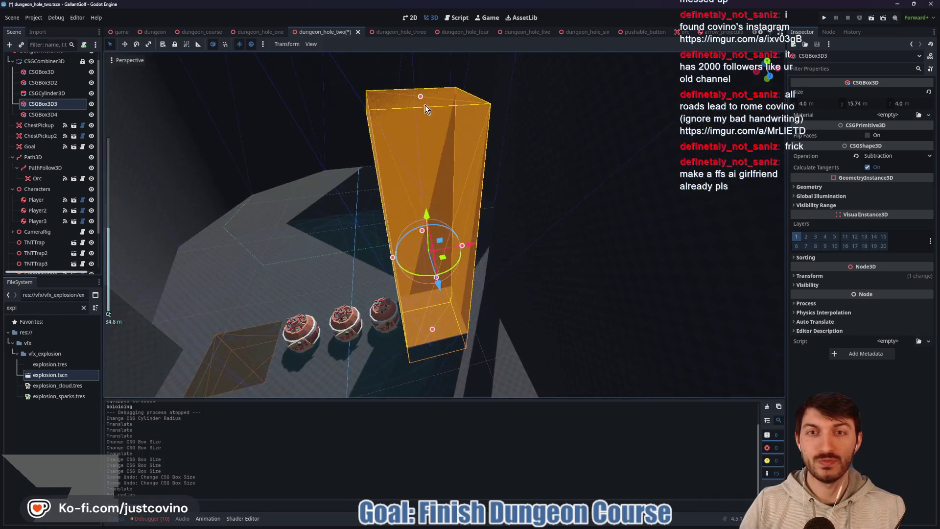
drag(421, 96, 446, 295)
scroll(446, 297, down, 5)
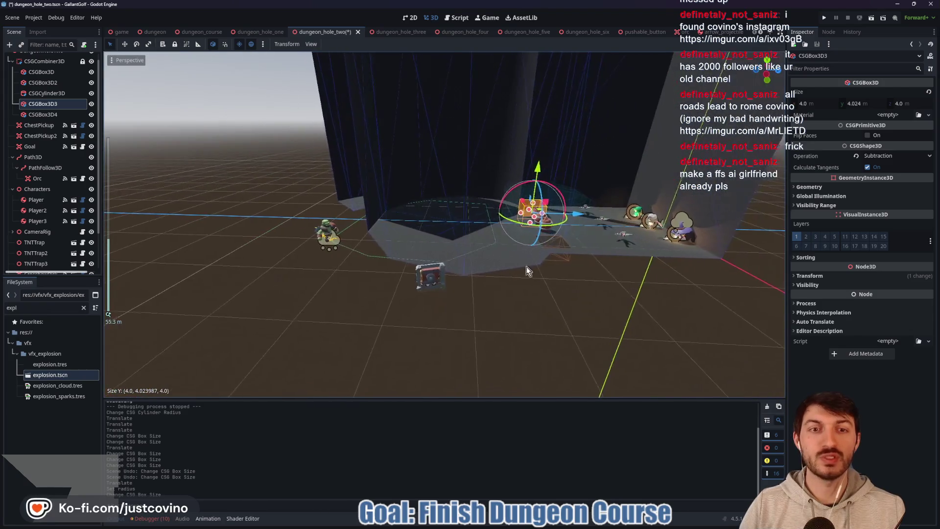
click(600, 273)
drag(598, 267, 487, 272)
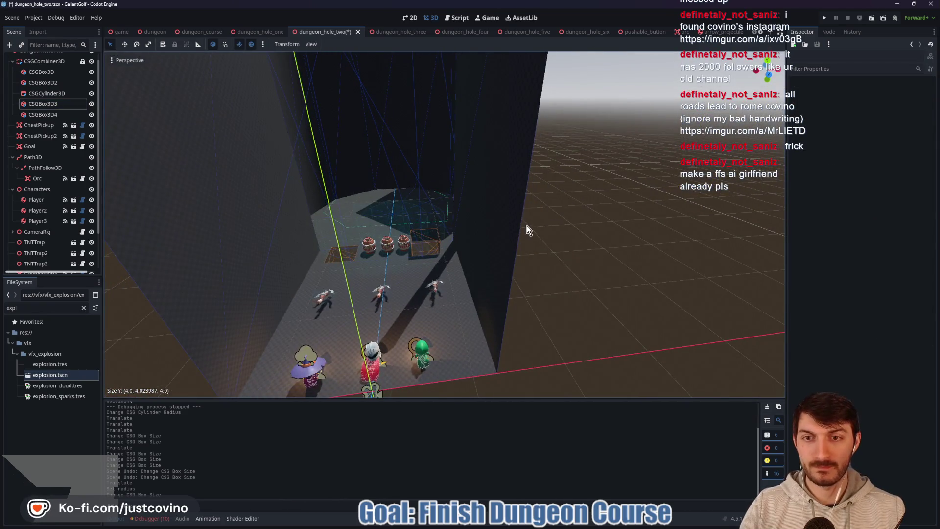
scroll(523, 226, up, 2)
scroll(483, 225, up, 4)
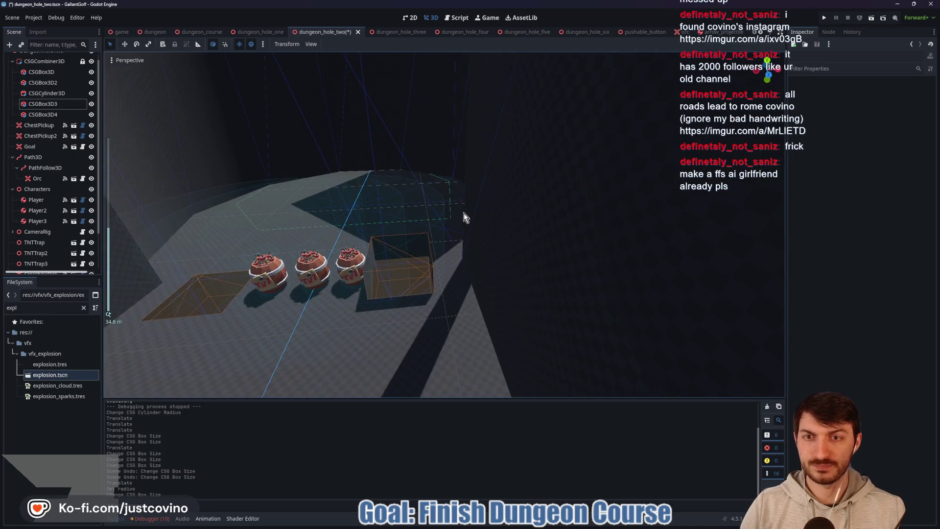
mouse_move(468, 191)
mouse_down()
mouse_move(487, 193)
mouse_move(452, 178)
mouse_move(462, 216)
mouse_up()
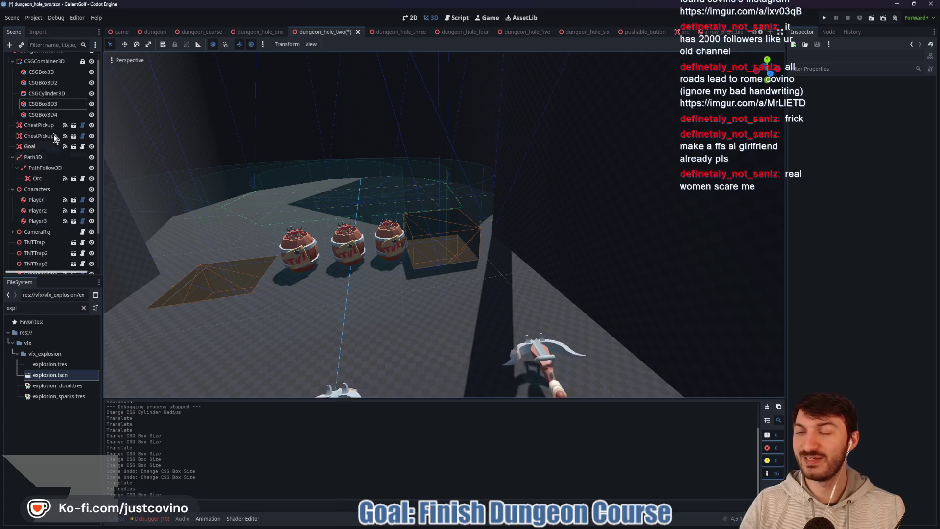
click(43, 104)
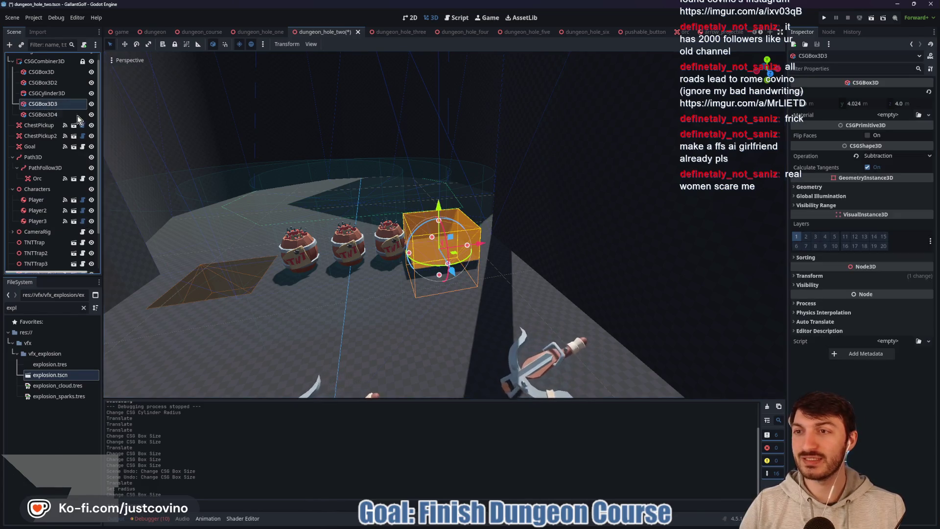
mouse_move(439, 221)
mouse_down()
mouse_move(440, 253)
mouse_move(518, 255)
mouse_move(442, 251)
mouse_up()
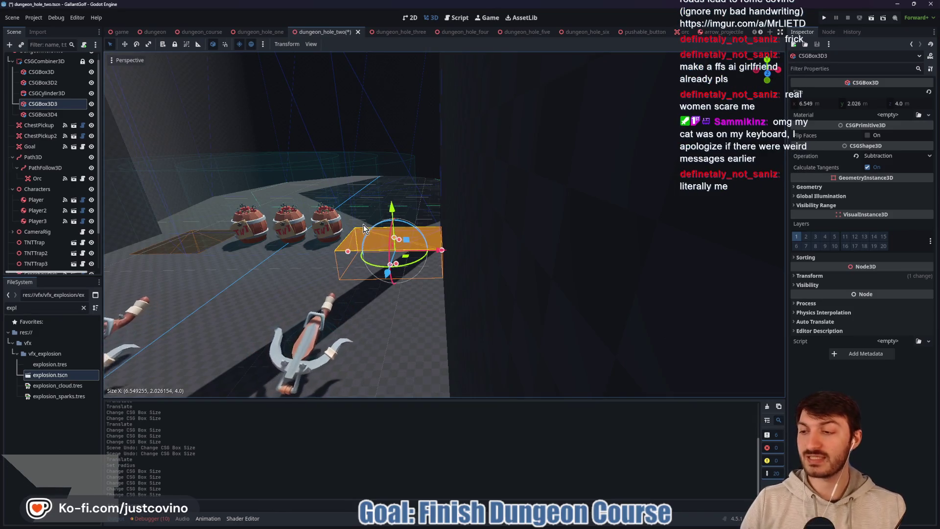
drag(265, 242, 427, 307)
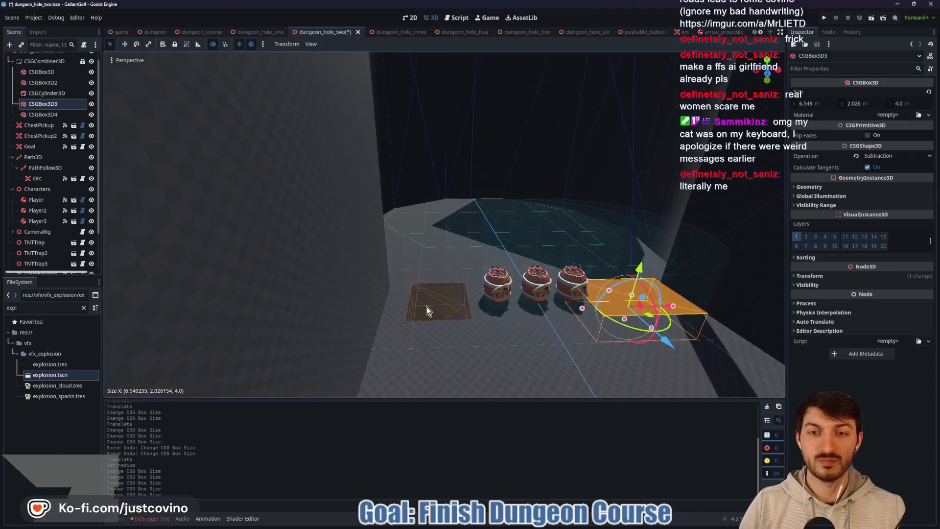
Widen CSGBox3D4 along X to about 5.93 and shorten its Z depth
click(58, 115)
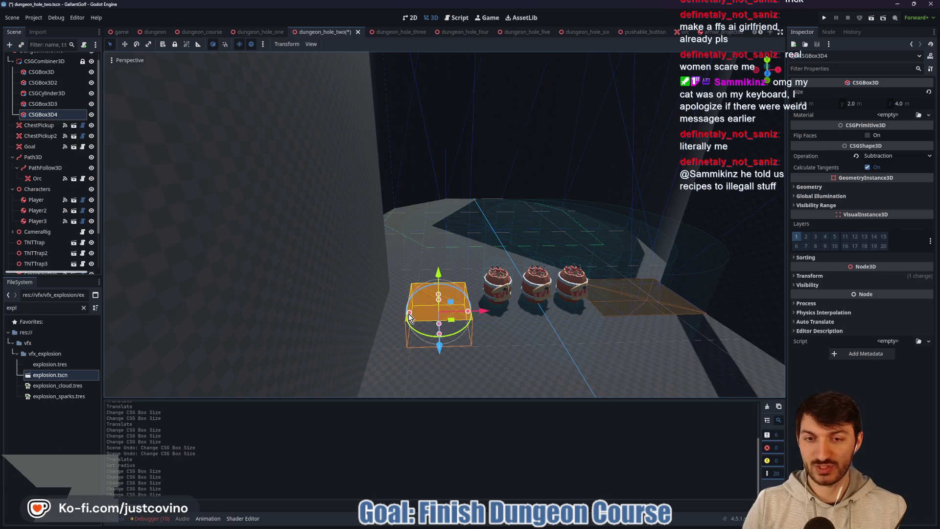
mouse_move(409, 314)
mouse_down()
mouse_move(367, 317)
mouse_move(506, 332)
mouse_move(336, 371)
mouse_up()
click(295, 351)
mouse_move(525, 324)
mouse_down()
mouse_move(503, 316)
mouse_move(410, 322)
mouse_move(345, 348)
mouse_up()
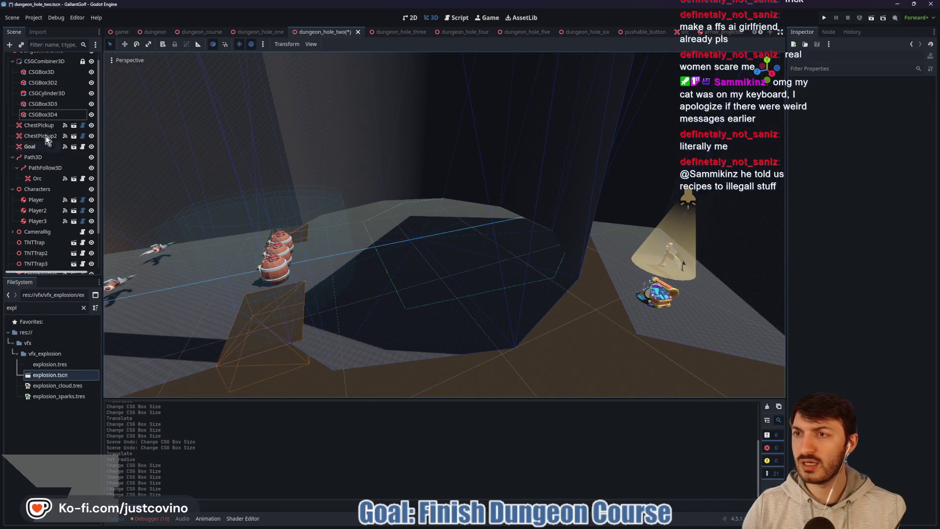
mouse_move(305, 236)
mouse_down()
mouse_move(301, 257)
mouse_move(327, 272)
mouse_up()
scroll(301, 240, up, 3)
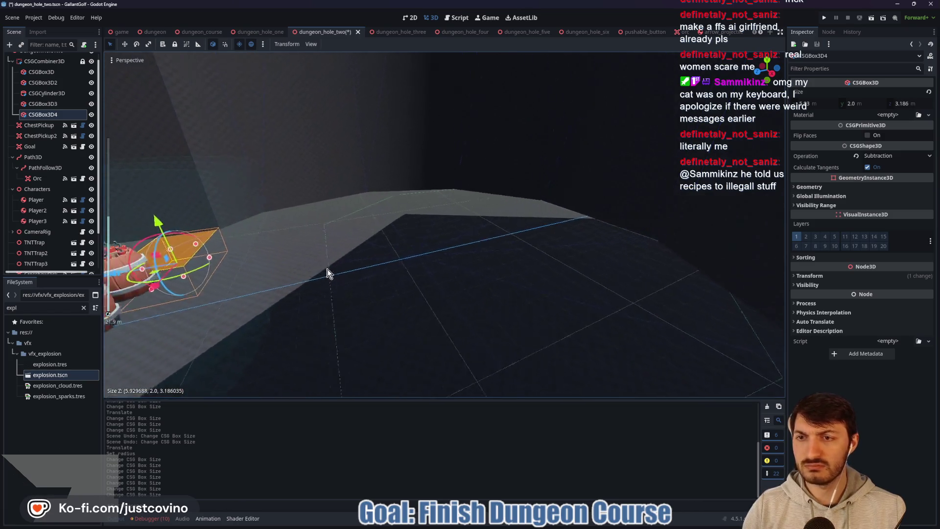
scroll(390, 282, down, 3)
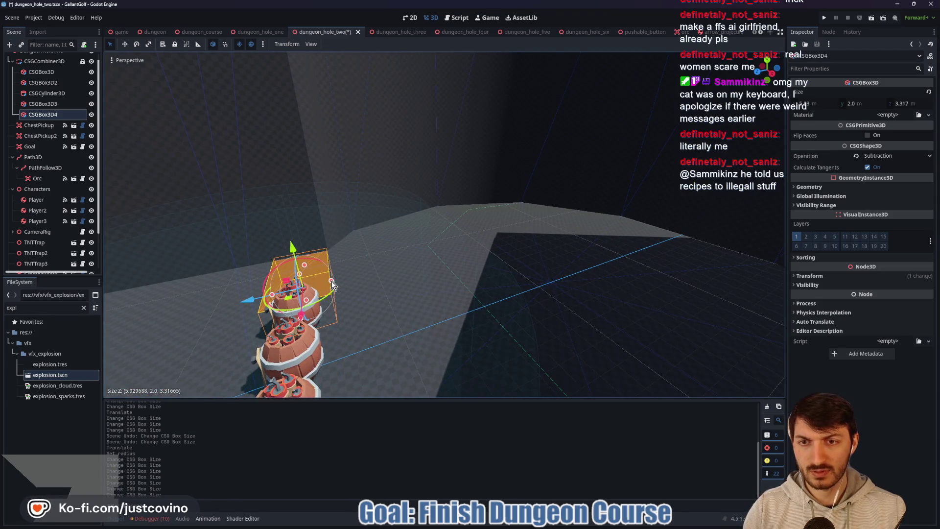
mouse_move(434, 293)
mouse_down()
mouse_move(409, 263)
mouse_move(534, 303)
mouse_move(636, 245)
mouse_move(502, 287)
mouse_up()
Shorten CSGBox3D3's Z depth to about 3.3 m
click(528, 268)
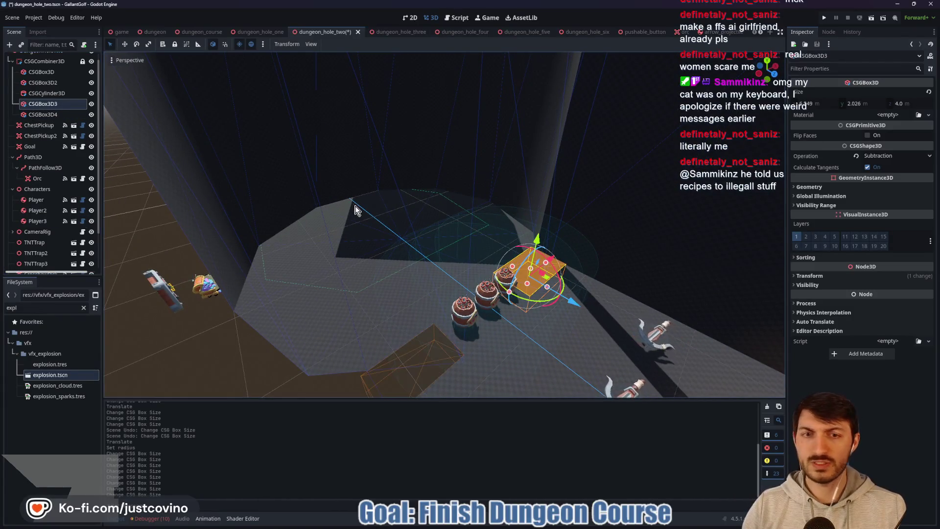
key(f)
mouse_move(559, 257)
mouse_down()
mouse_move(563, 235)
mouse_move(553, 265)
mouse_up()
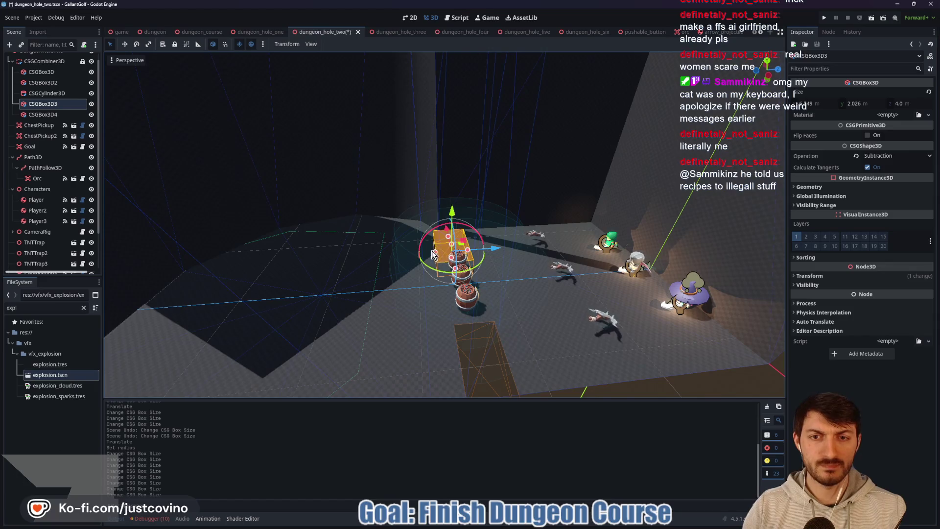
drag(436, 254, 441, 255)
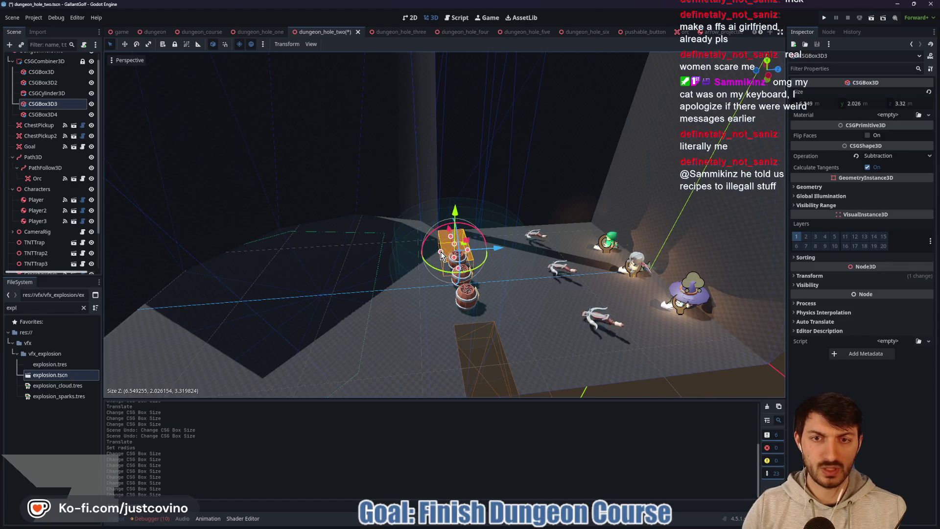
scroll(449, 265, up, 5)
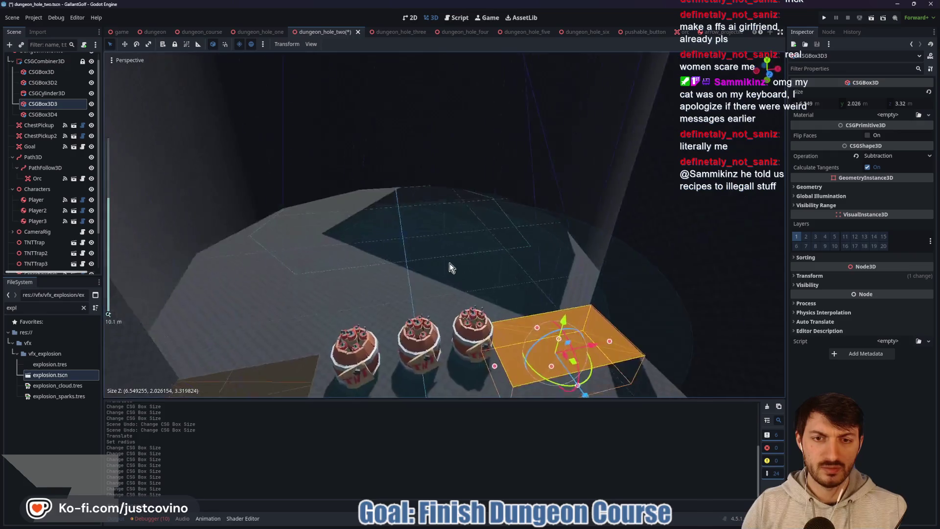
scroll(449, 267, down, 8)
click(631, 273)
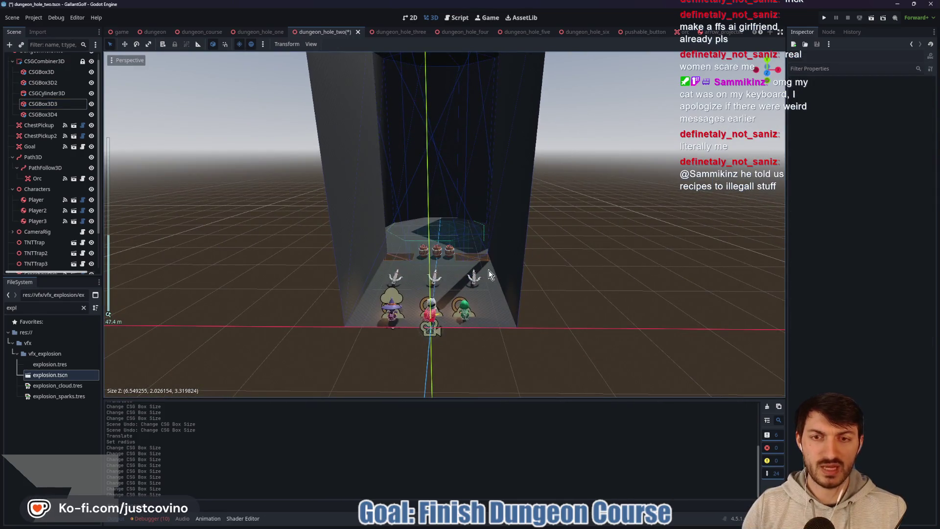
scroll(487, 272, up, 5)
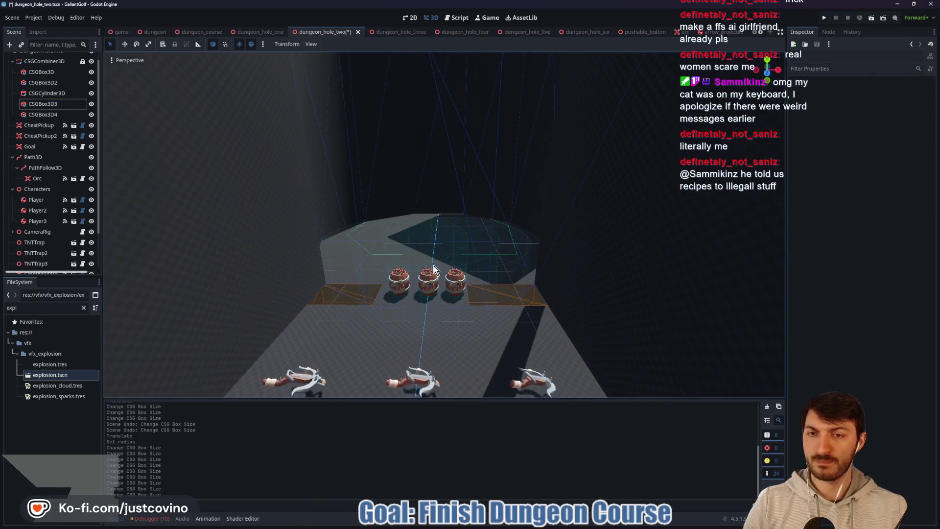
drag(446, 245, 461, 257)
Select the orc's Path3D, save the scene, and shift the path along Z
click(33, 157)
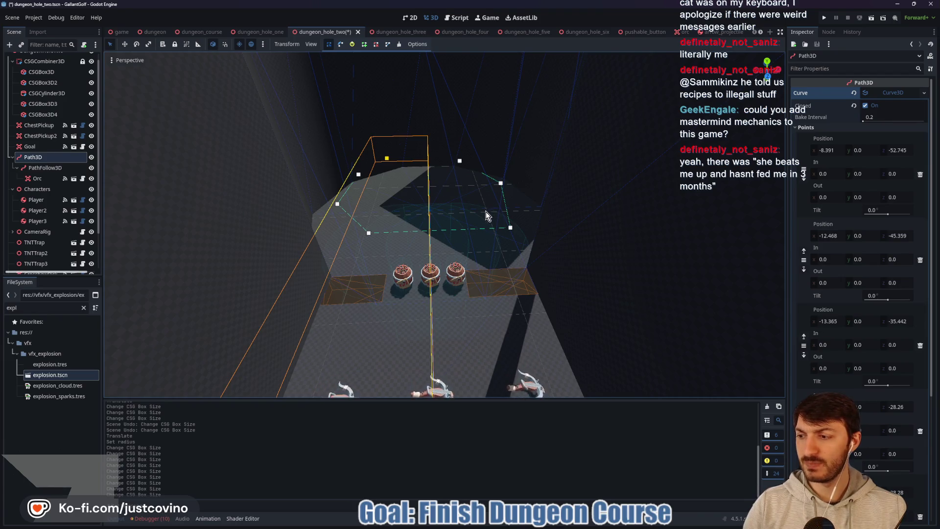
key(ctrl+s)
scroll(482, 220, down, 10)
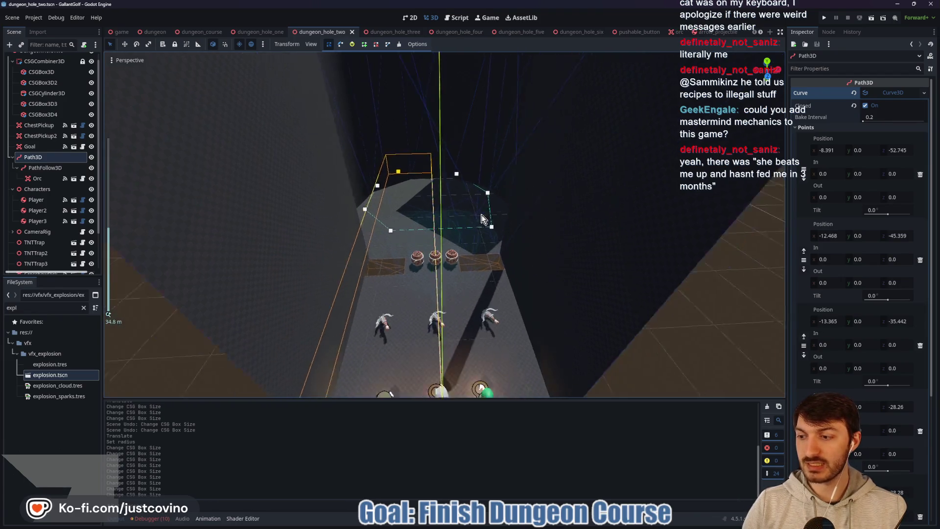
drag(447, 355, 453, 384)
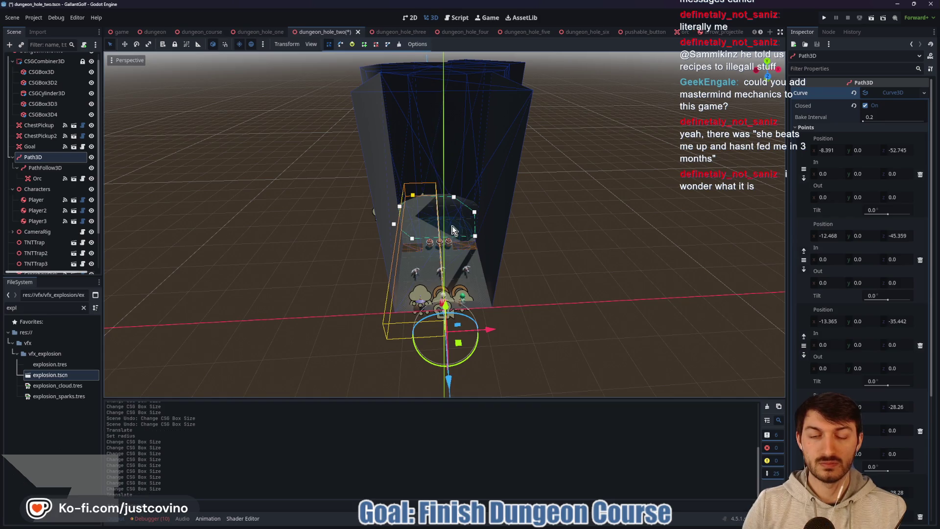
scroll(421, 199, up, 10)
Move the far corner and lower points of the orc's path along Z
click(403, 244)
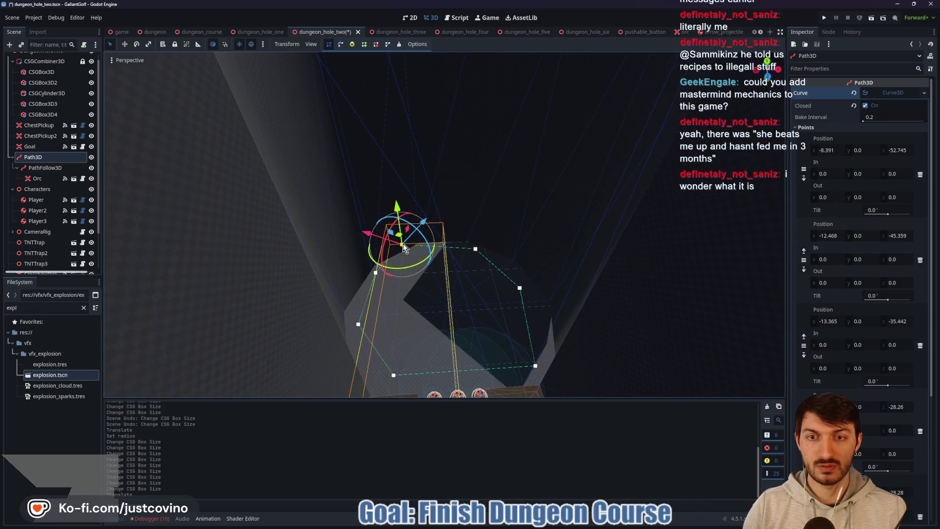
drag(402, 281, 427, 329)
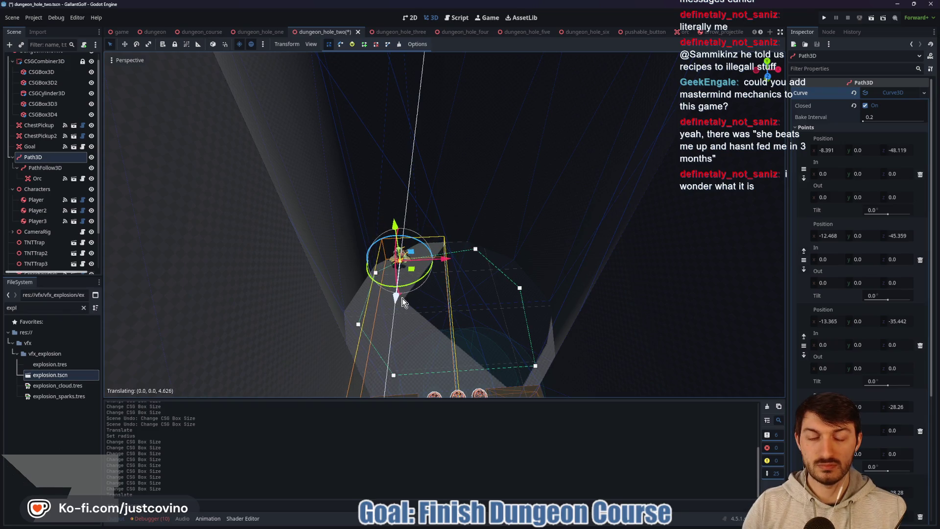
click(393, 376)
scroll(431, 358, down, 3)
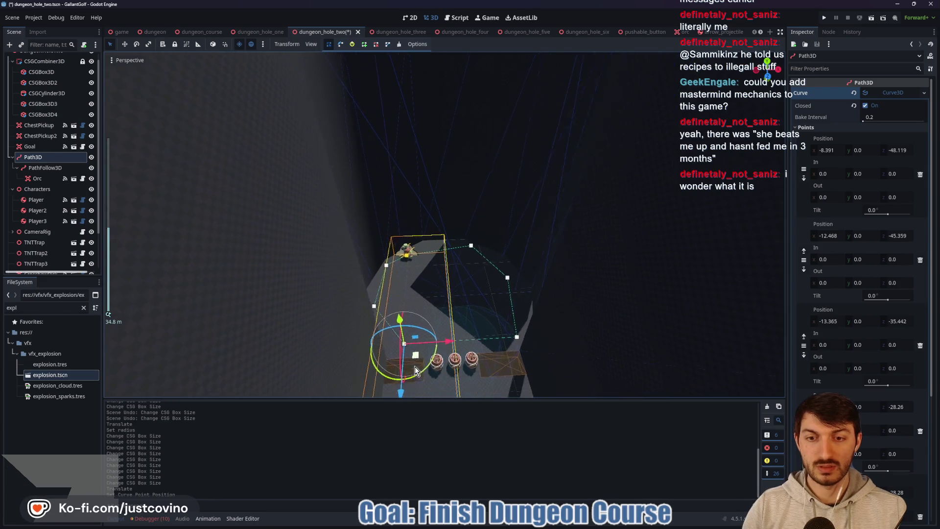
drag(400, 396, 404, 384)
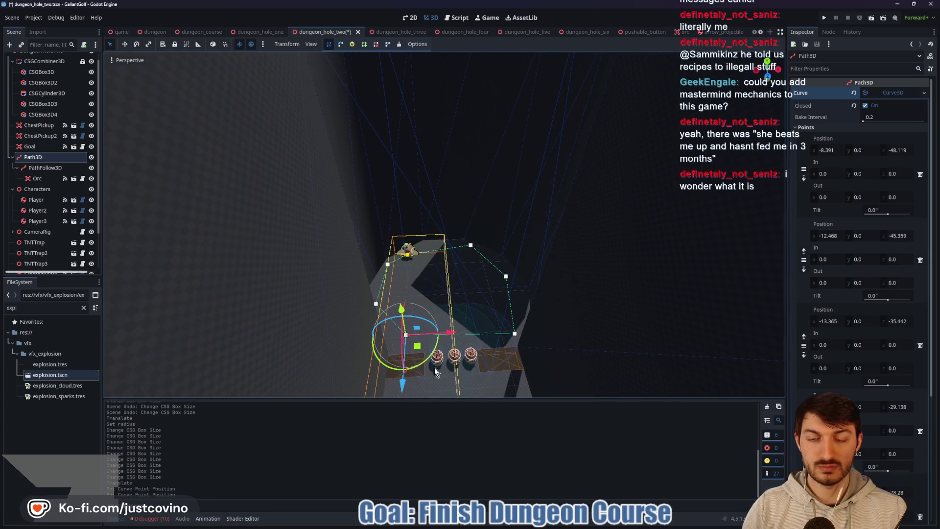
drag(433, 335, 416, 331)
Move two more corner points of the orc's path along Z
click(505, 345)
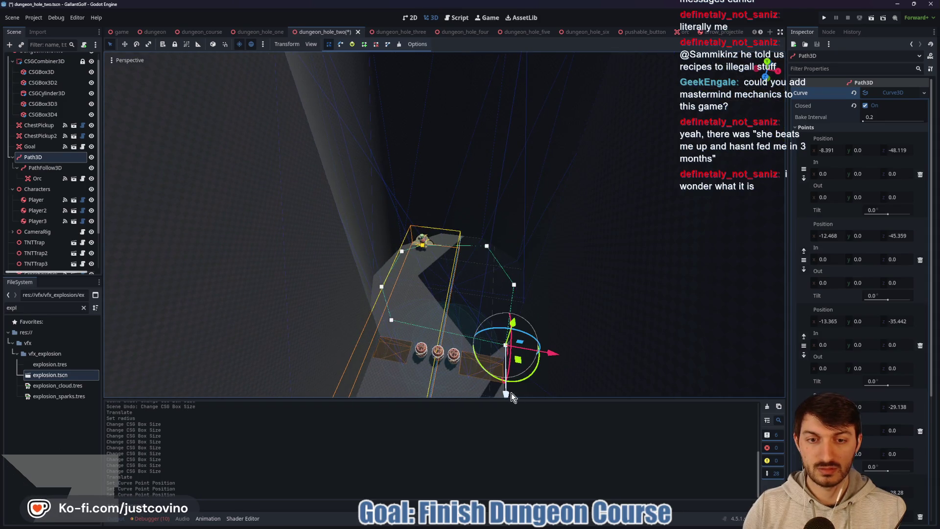
drag(511, 394, 510, 376)
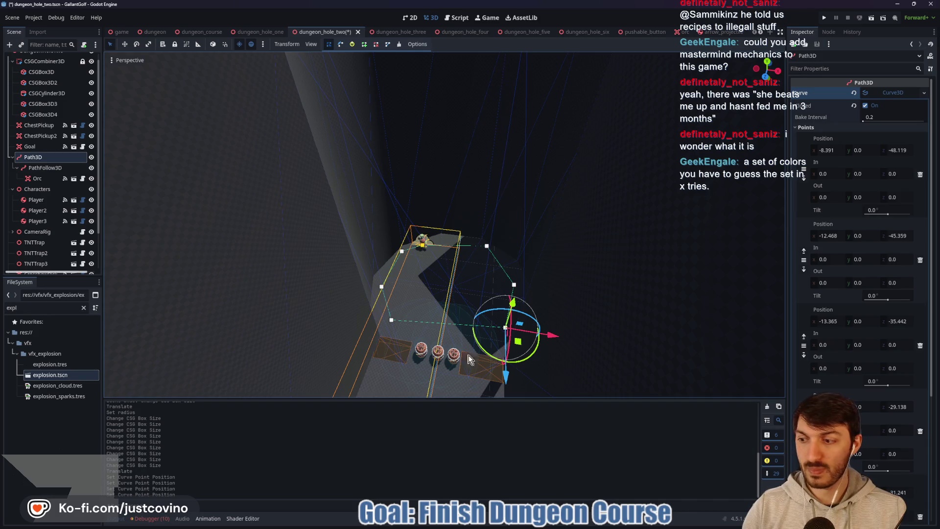
scroll(448, 338, up, 3)
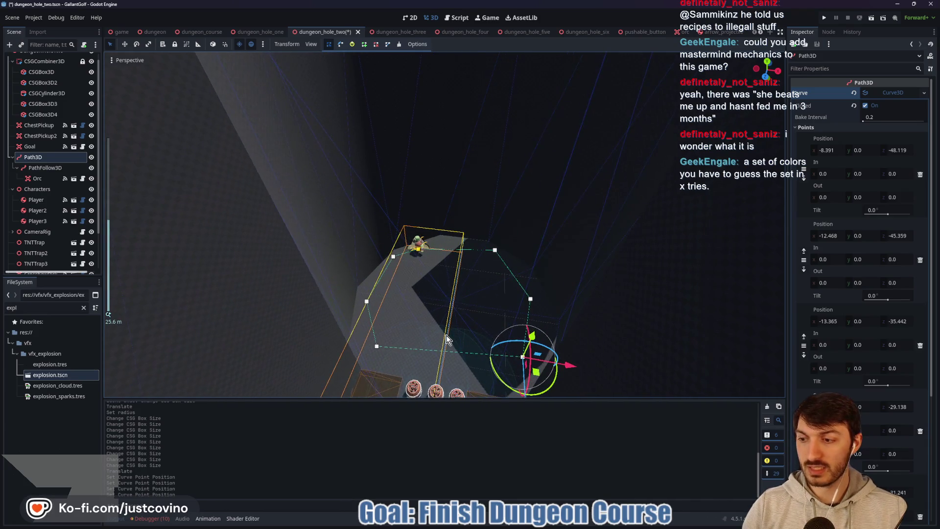
mouse_move(446, 338)
mouse_down()
mouse_move(507, 337)
mouse_move(416, 321)
mouse_move(474, 316)
mouse_move(504, 326)
mouse_move(403, 321)
mouse_up()
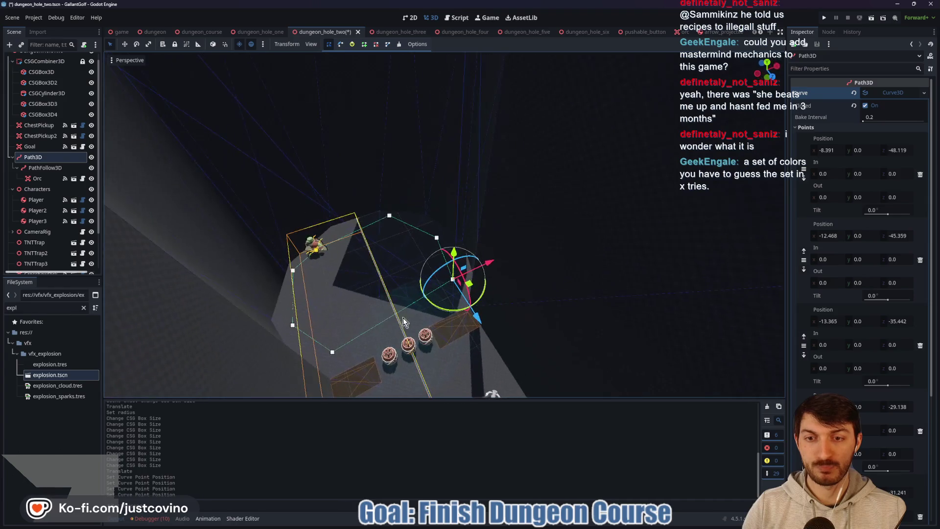
click(333, 353)
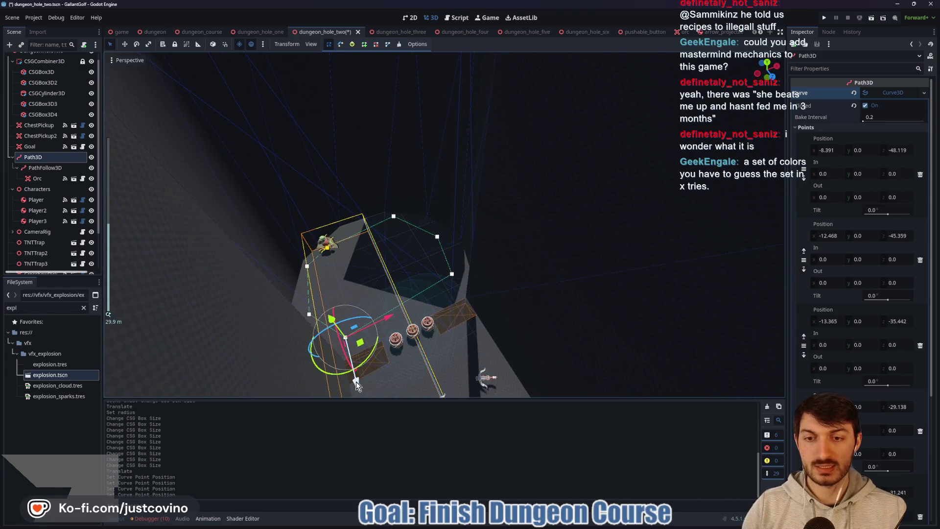
drag(349, 366, 352, 382)
mouse_move(376, 337)
mouse_down()
mouse_move(340, 345)
mouse_move(320, 298)
mouse_up()
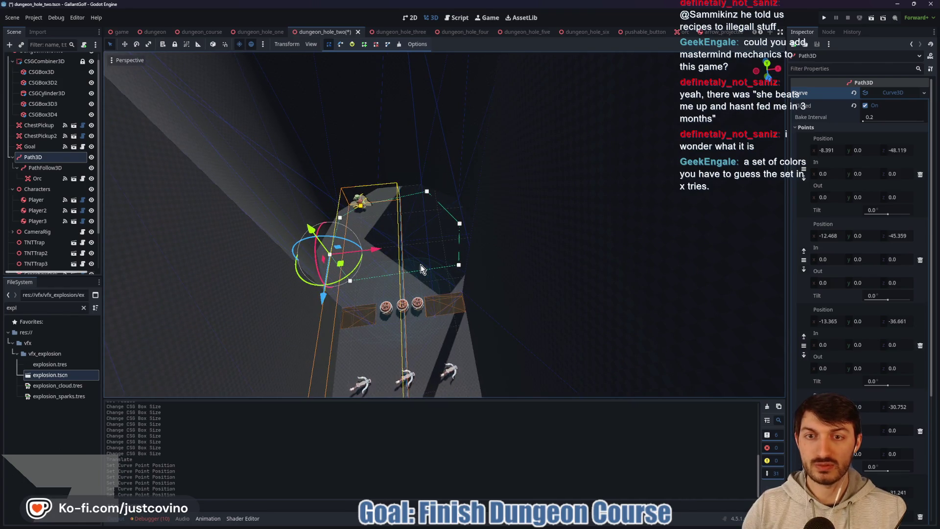
Select the SpringTrap and frame the view around it
mouse_move(424, 244)
mouse_down()
mouse_move(461, 239)
mouse_move(456, 255)
mouse_up()
scroll(406, 293, down, 5)
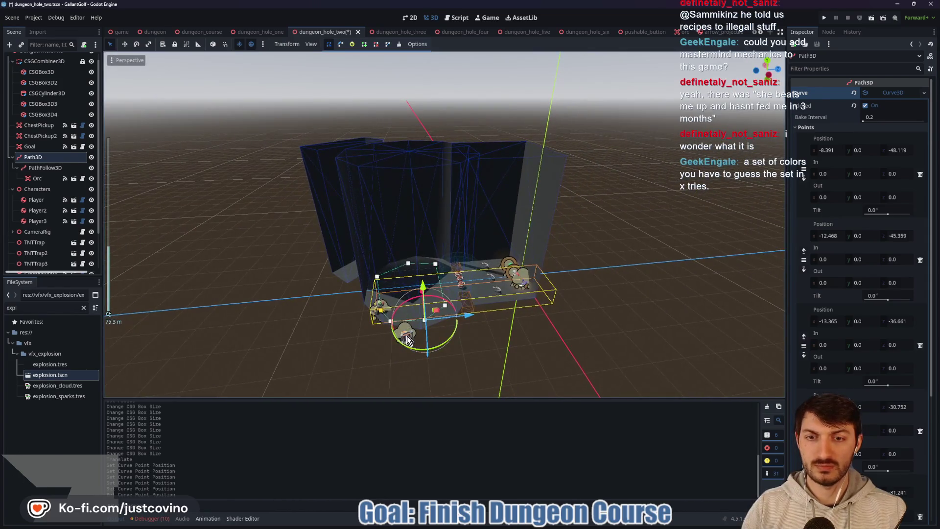
click(405, 335)
mouse_move(428, 355)
mouse_down()
mouse_move(512, 331)
mouse_move(505, 372)
mouse_up()
scroll(567, 346, up, 5)
mouse_move(584, 261)
mouse_down()
mouse_move(548, 277)
mouse_move(488, 242)
mouse_up()
Rotate the SpringTrap about 25 degrees
shift+click(547, 274)
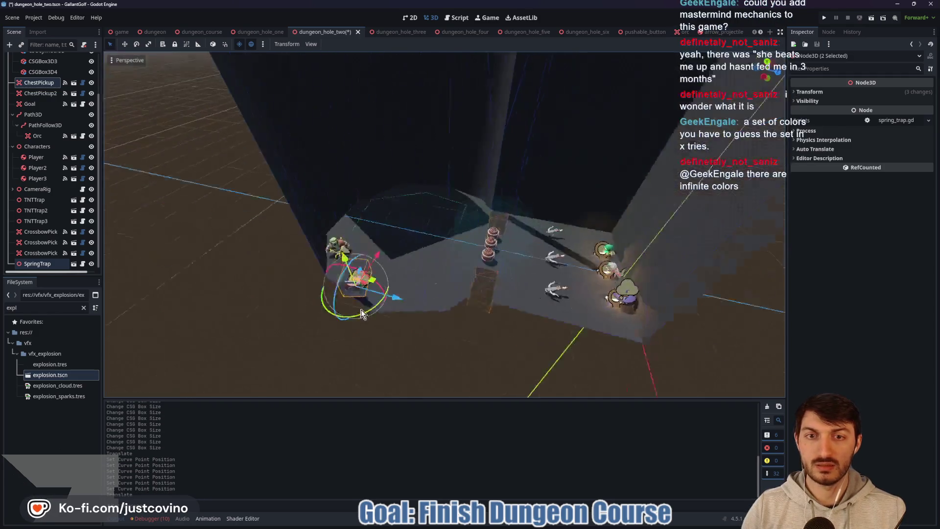
scroll(344, 251, up, 3)
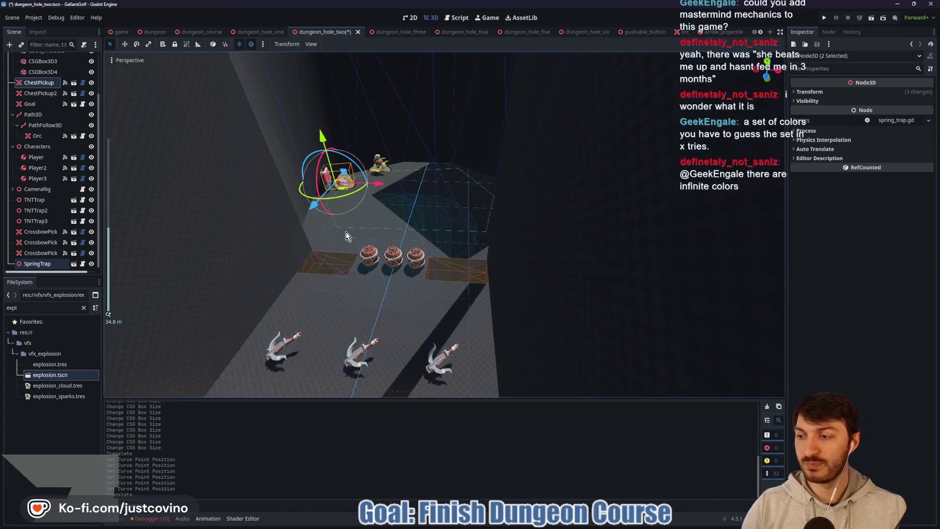
scroll(352, 230, up, 5)
scroll(405, 306, up, 3)
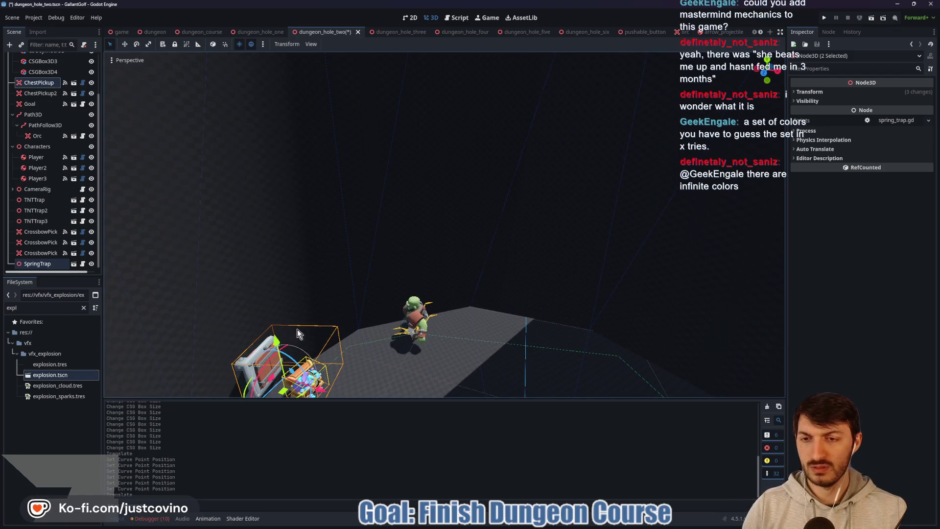
click(47, 264)
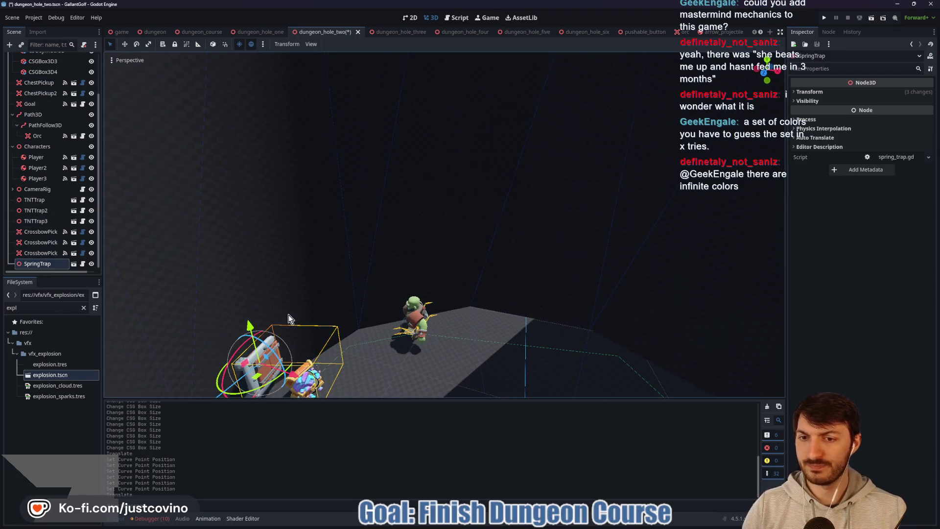
scroll(295, 382, down, 2)
drag(293, 363, 279, 365)
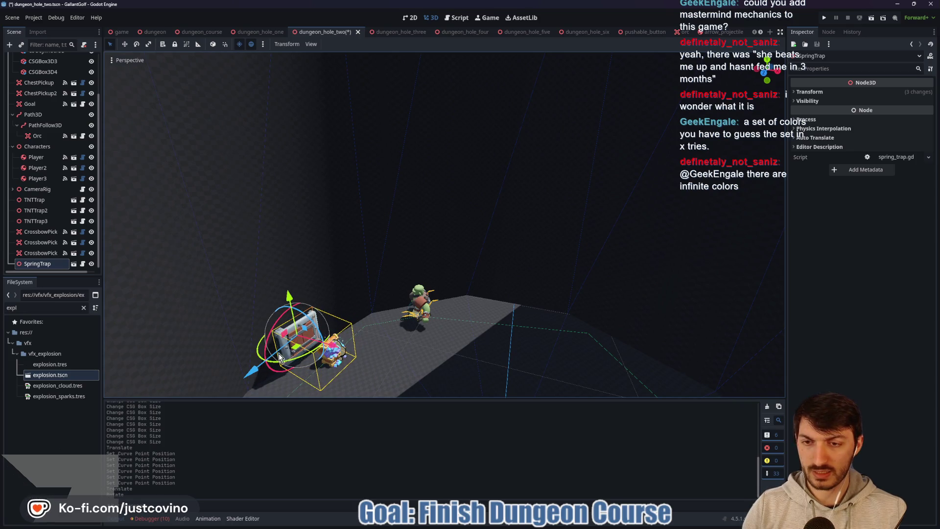
drag(327, 346, 542, 280)
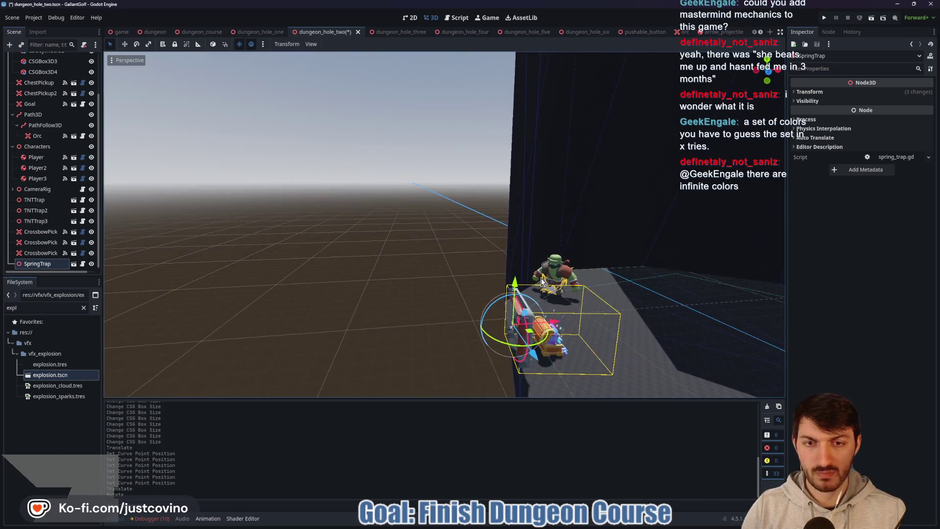
mouse_move(621, 304)
mouse_down()
mouse_move(556, 304)
mouse_move(528, 342)
mouse_up()
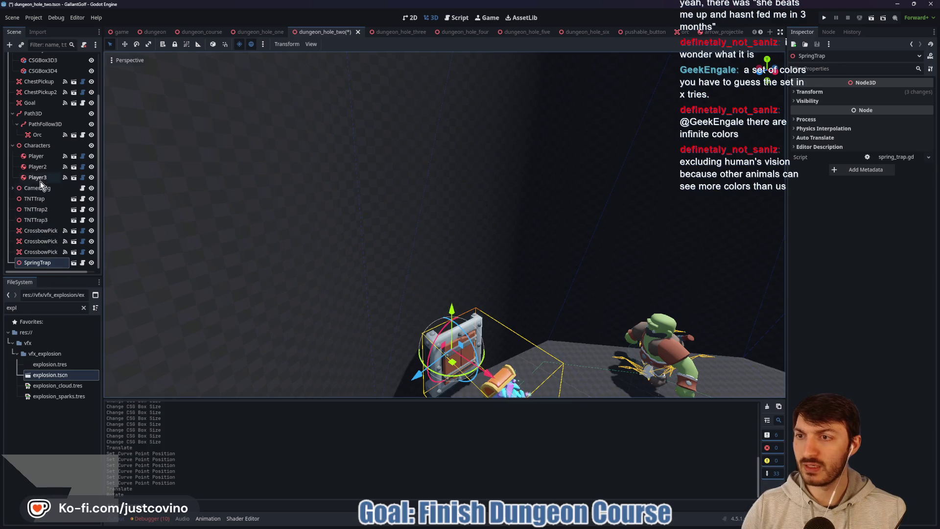
scroll(39, 135, up, 2)
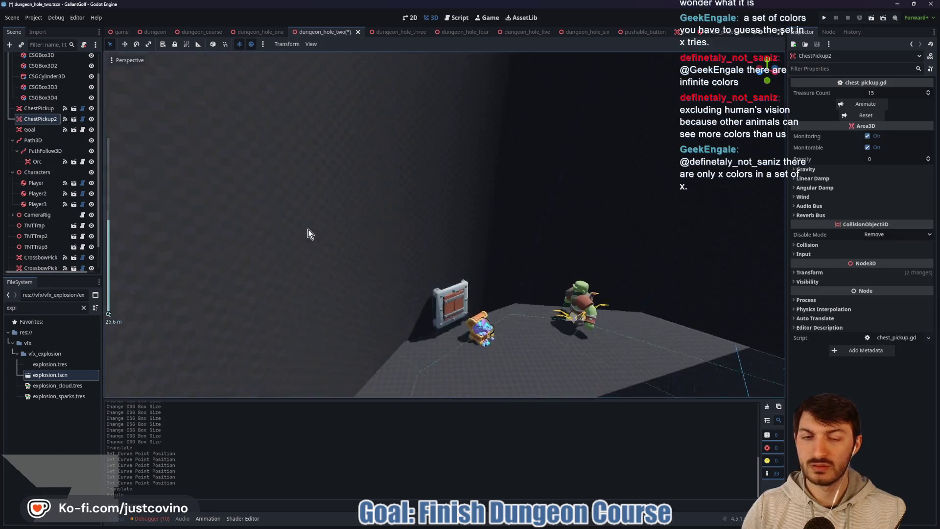
Move the ChestPickup into a new spot beside the spring trap
click(39, 108)
drag(507, 348, 383, 325)
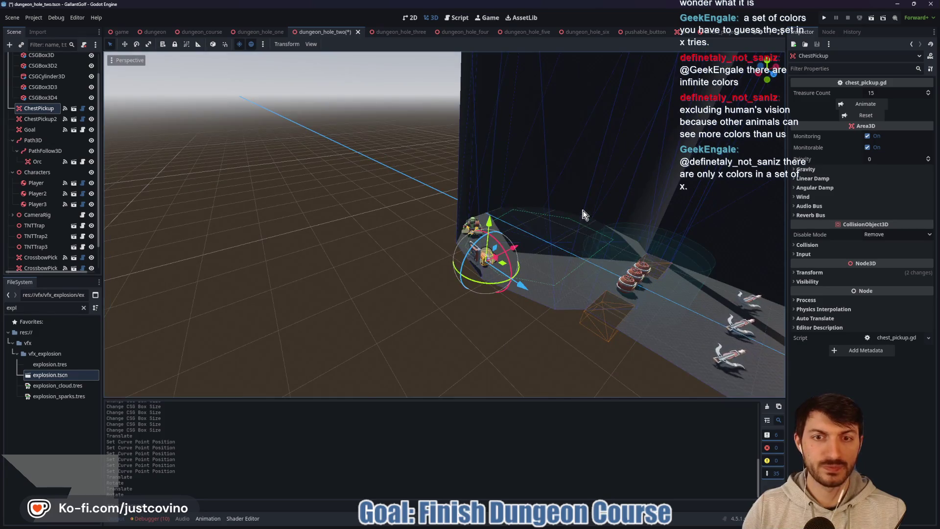
mouse_move(583, 215)
mouse_down()
mouse_move(653, 247)
mouse_move(283, 191)
mouse_up()
Select the CSGBox3D2 wall block and save the scene
click(283, 184)
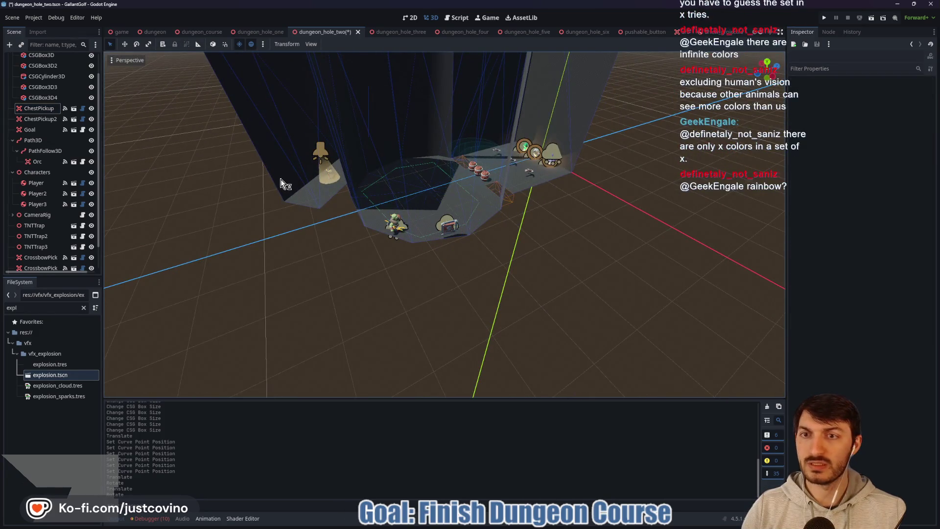
click(47, 77)
click(43, 65)
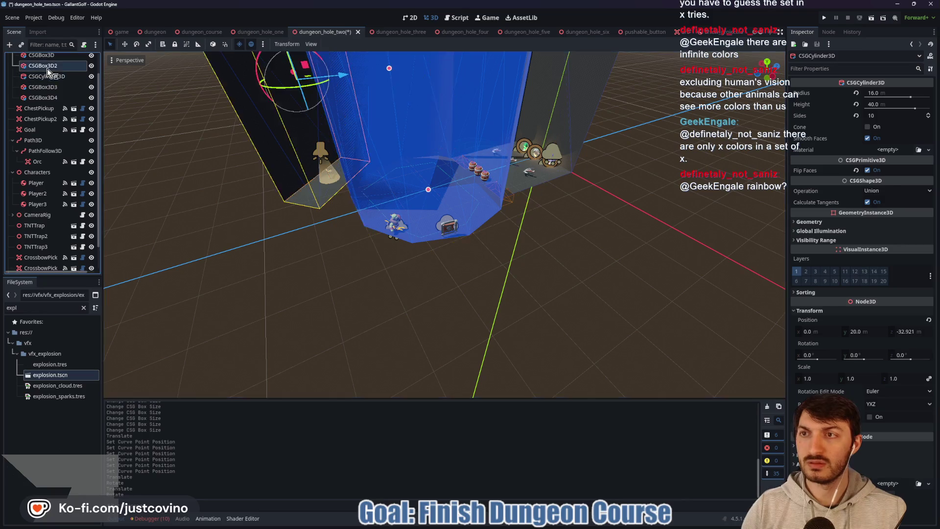
key(ctrl+s)
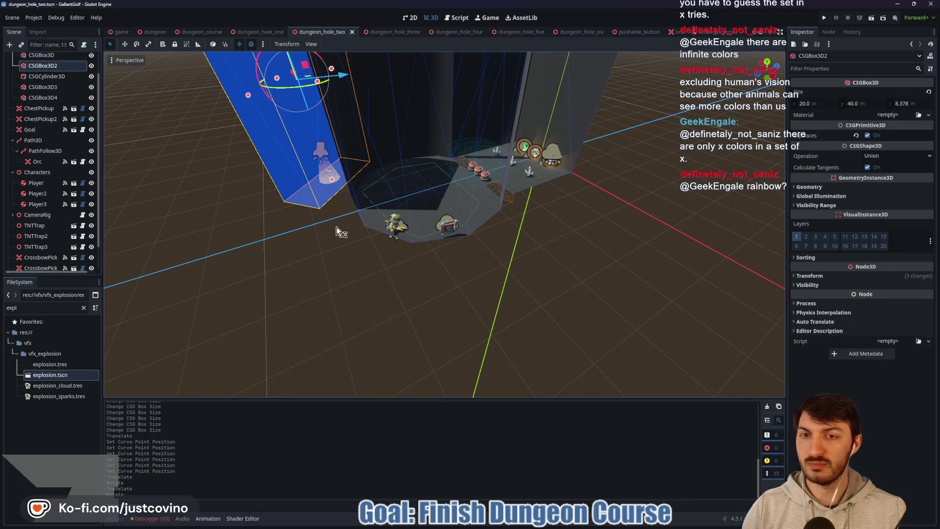
Slide CSGBox3D2 along X, then collapse the Characters group
scroll(328, 230, up, 2)
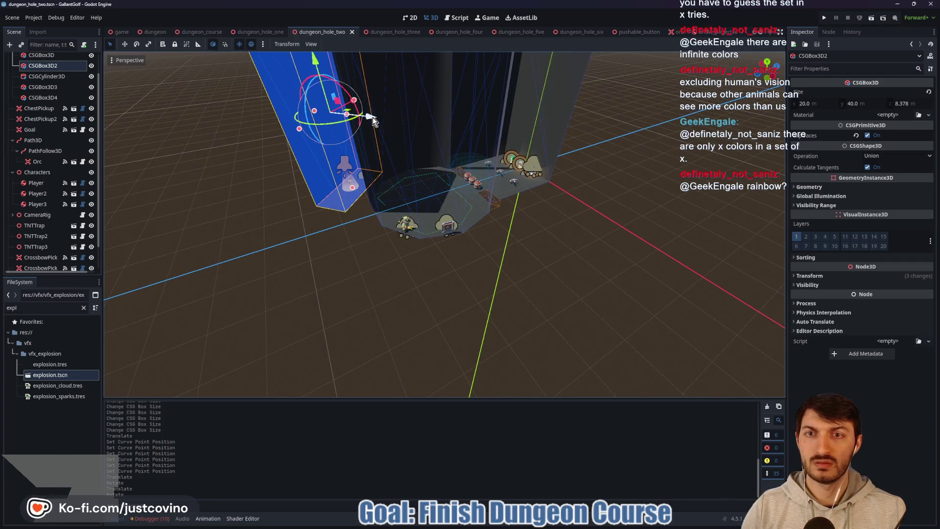
mouse_move(373, 118)
mouse_down()
mouse_move(392, 121)
mouse_move(325, 109)
mouse_up()
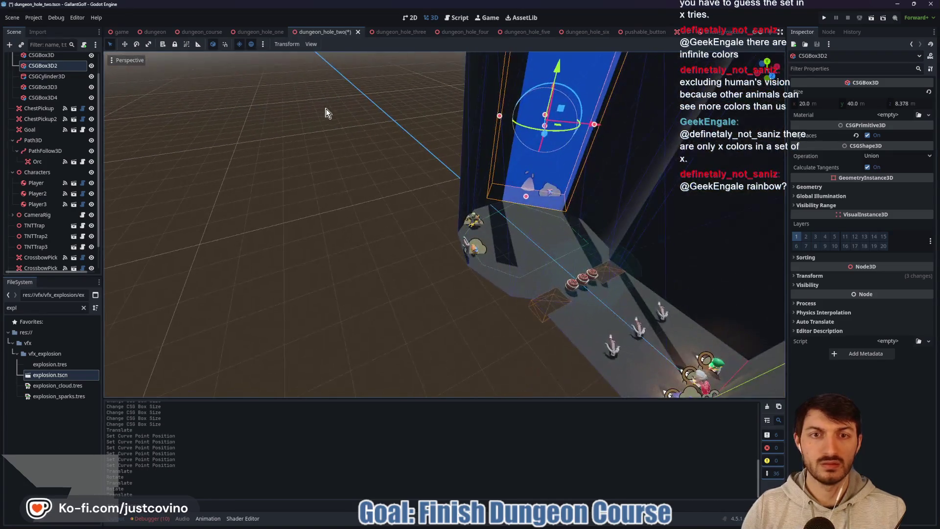
drag(602, 127, 615, 125)
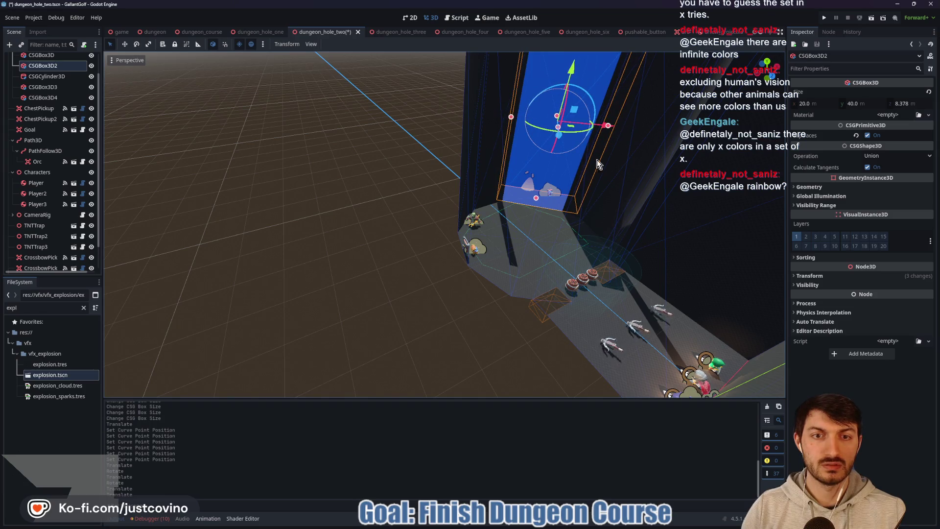
mouse_move(512, 213)
mouse_down()
mouse_move(562, 212)
mouse_move(424, 236)
mouse_up()
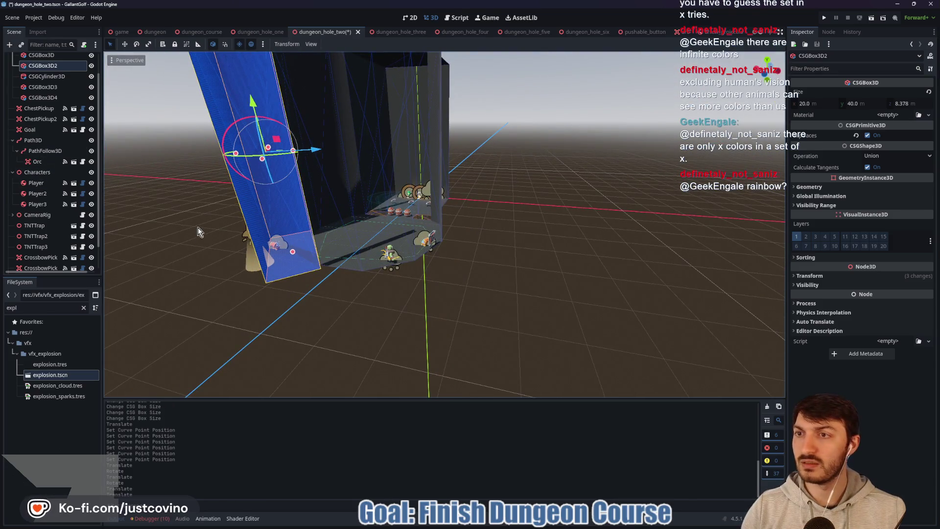
scroll(48, 196, down, 2)
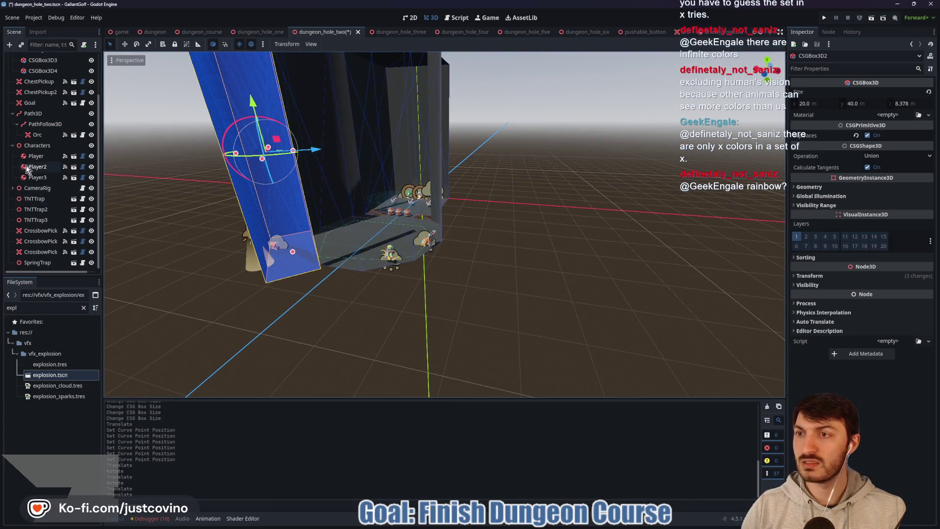
click(12, 145)
scroll(35, 179, up, 2)
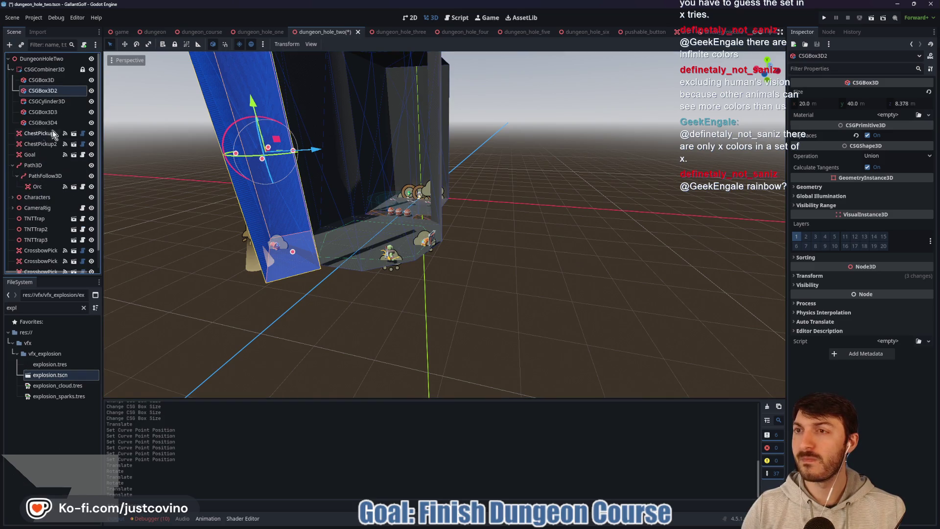
Nudge the Goal along Z and frame it in view
click(245, 278)
drag(318, 247, 331, 242)
key(f)
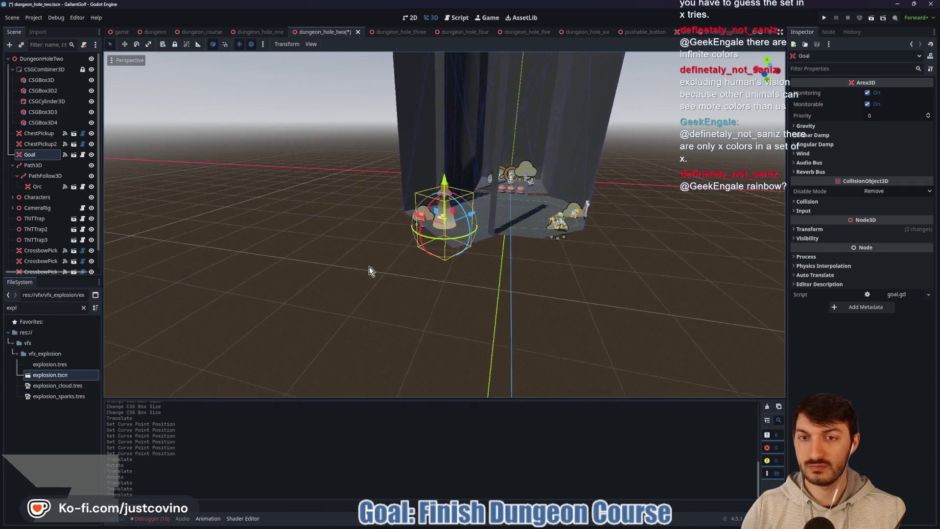
scroll(380, 257, up, 6)
scroll(445, 249, down, 8)
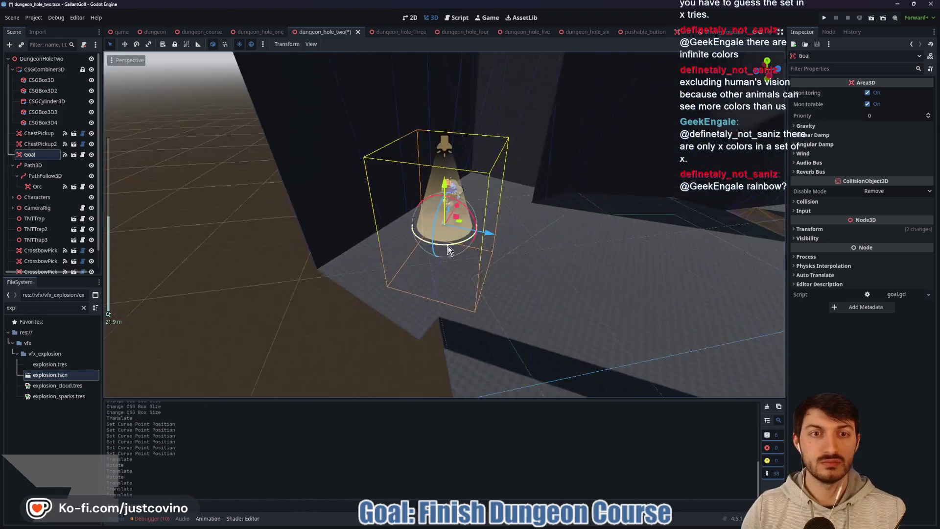
click(336, 229)
Look over the room's wall boxes and focus on the CSGBox3D2 wall
drag(272, 218, 433, 201)
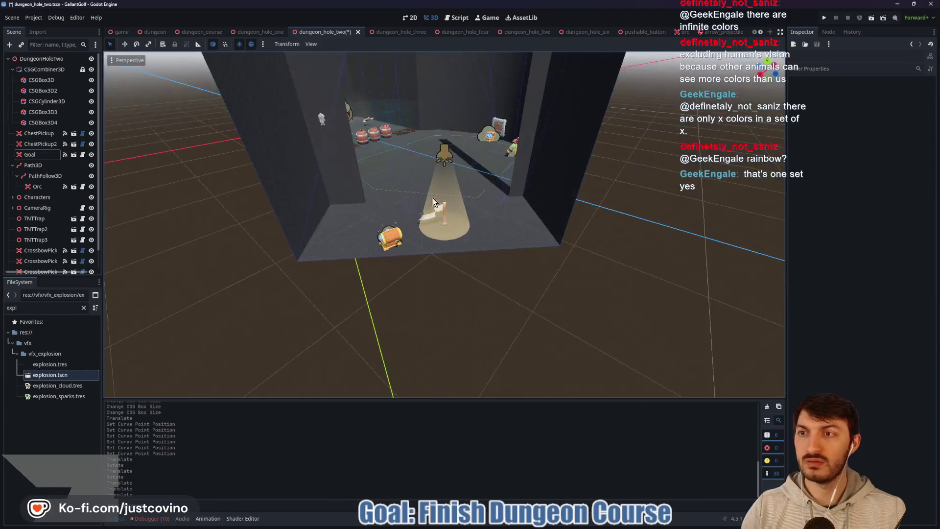
click(48, 80)
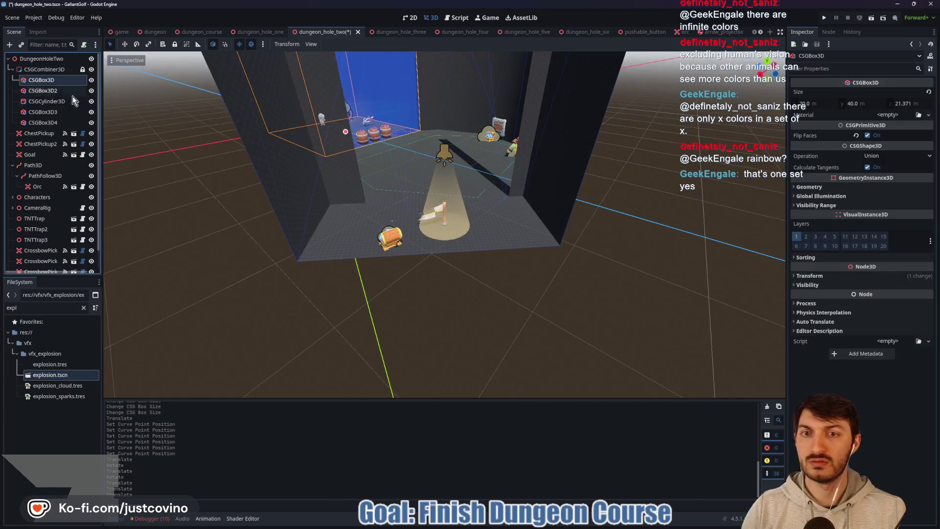
click(51, 113)
click(51, 122)
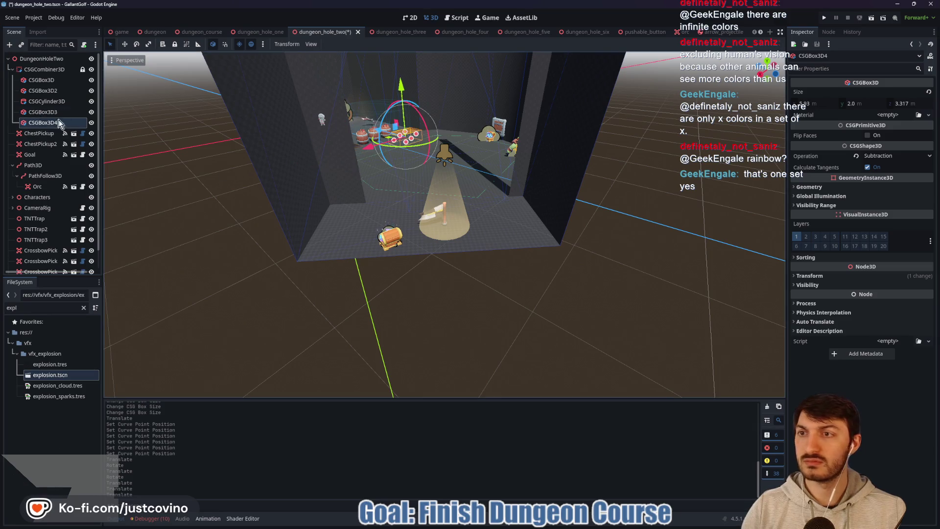
click(34, 81)
click(49, 90)
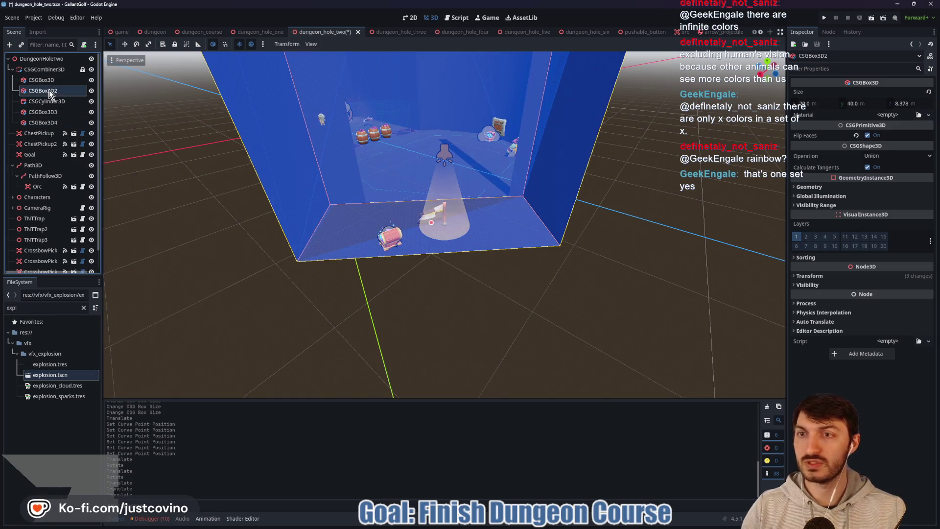
key(f)
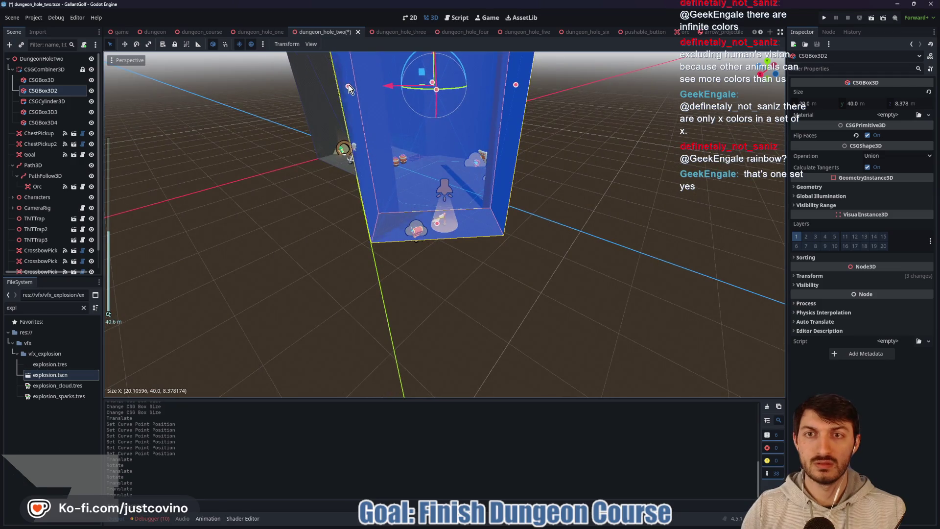
Shrink CSGBox3D2's Size X from 16.545 to about 14.938 m
drag(348, 84, 380, 93)
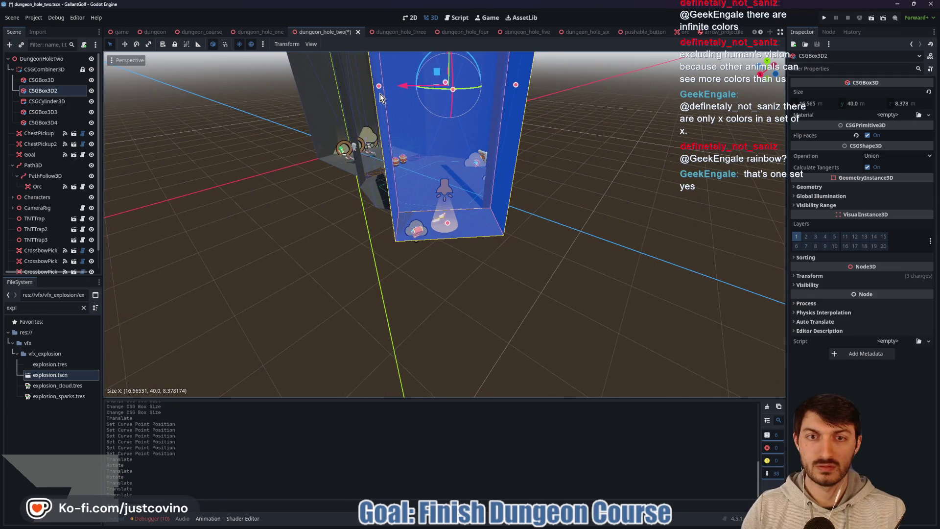
drag(516, 88, 513, 89)
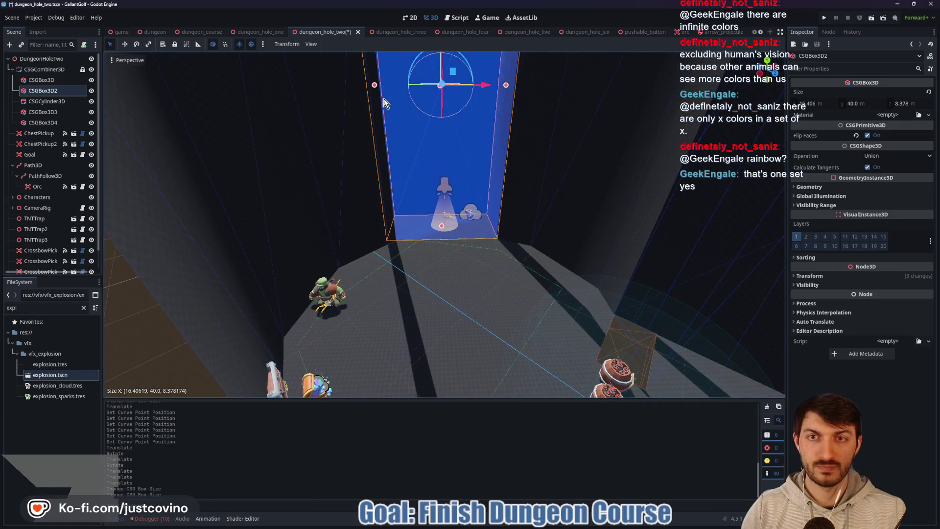
mouse_move(425, 205)
mouse_down()
mouse_move(372, 173)
mouse_move(396, 156)
mouse_up()
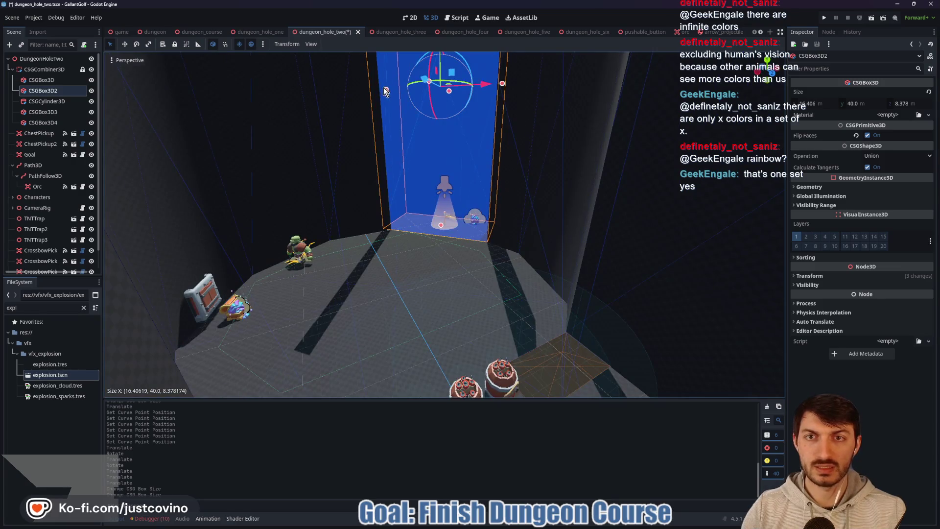
drag(385, 91, 396, 91)
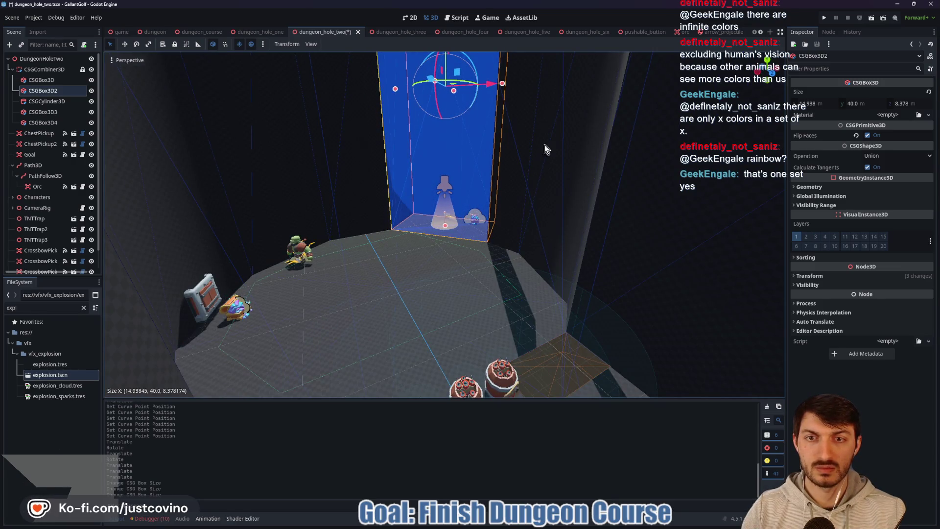
mouse_move(544, 145)
mouse_down()
mouse_move(559, 181)
mouse_move(598, 189)
mouse_up()
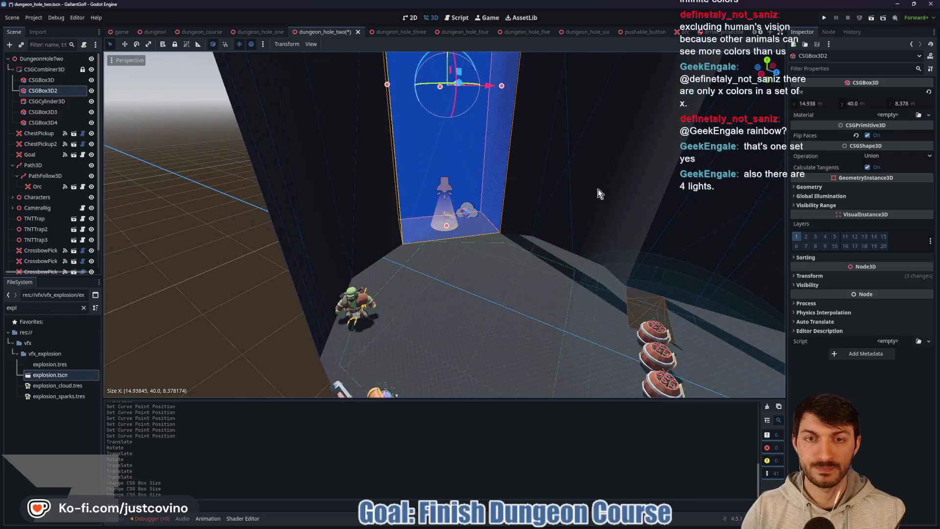
click(163, 275)
Save dungeon_hole_two and select the DungeonHoleTwo root node
key(ctrl+s)
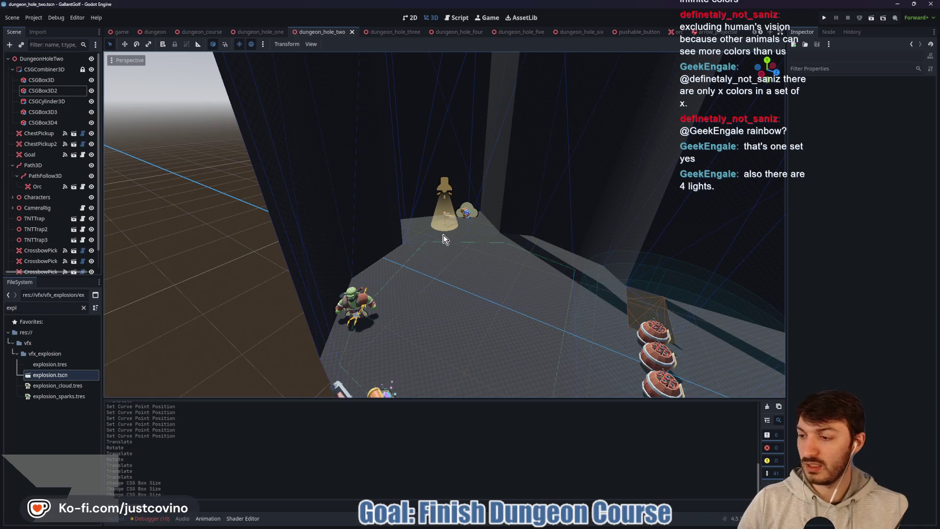
mouse_move(480, 263)
mouse_down()
mouse_move(512, 283)
mouse_move(344, 287)
mouse_move(343, 263)
mouse_up()
scroll(344, 264, down, 5)
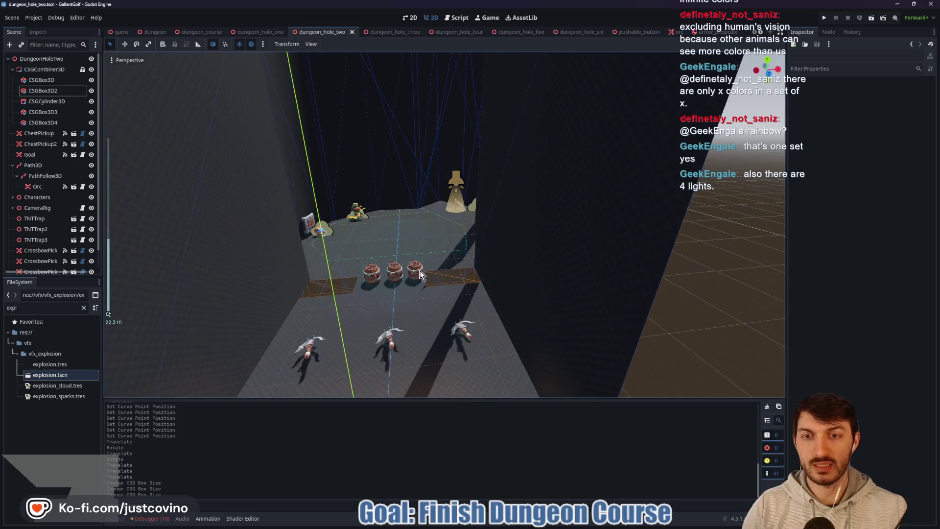
drag(414, 258, 424, 260)
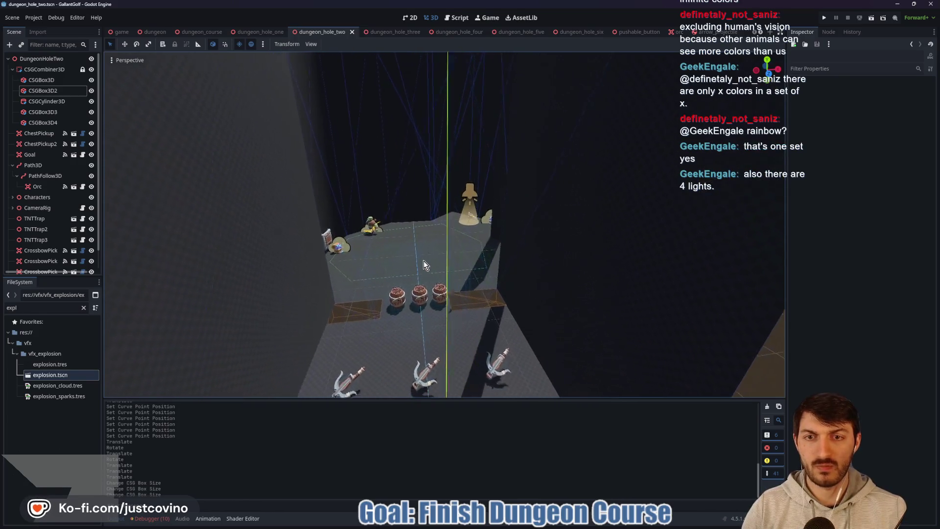
click(41, 58)
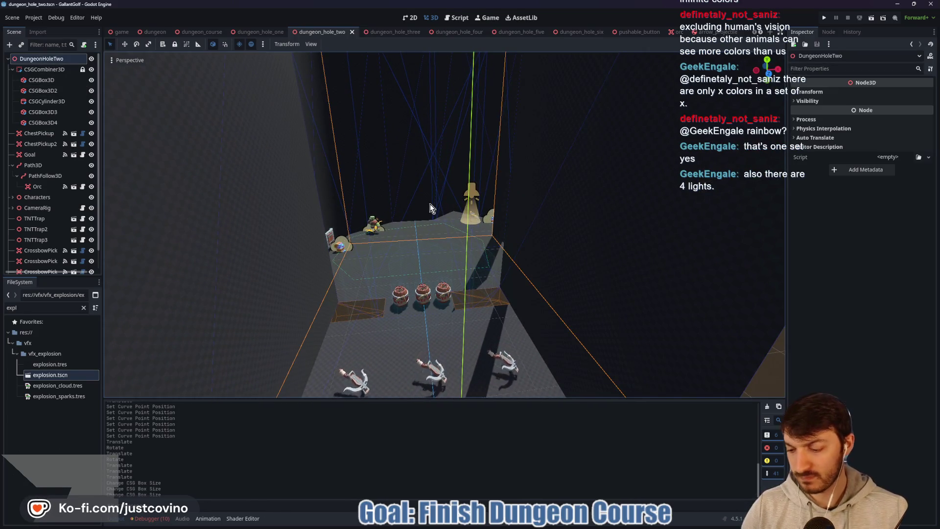
Instance shield_pickup.tscn and place the ShieldPickup on the floor beside the orc
key(ctrl+shift+a)
text(shie)
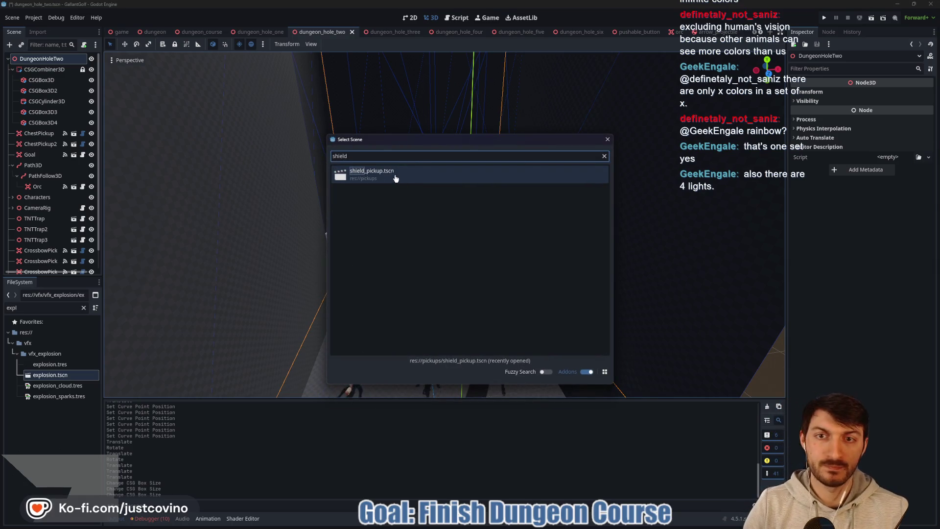
key(Return)
scroll(461, 351, down, 5)
drag(460, 350, 437, 263)
scroll(445, 280, up, 2)
key(f)
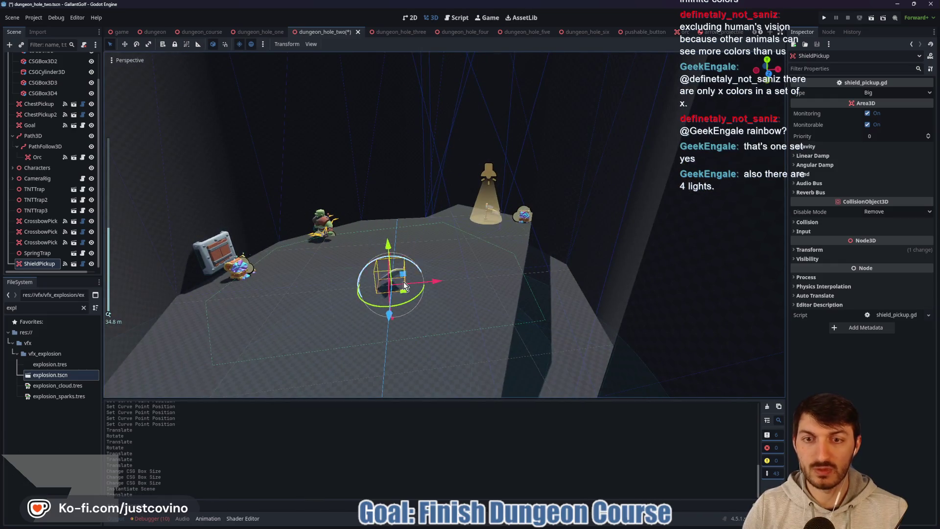
key(g)
click(385, 304)
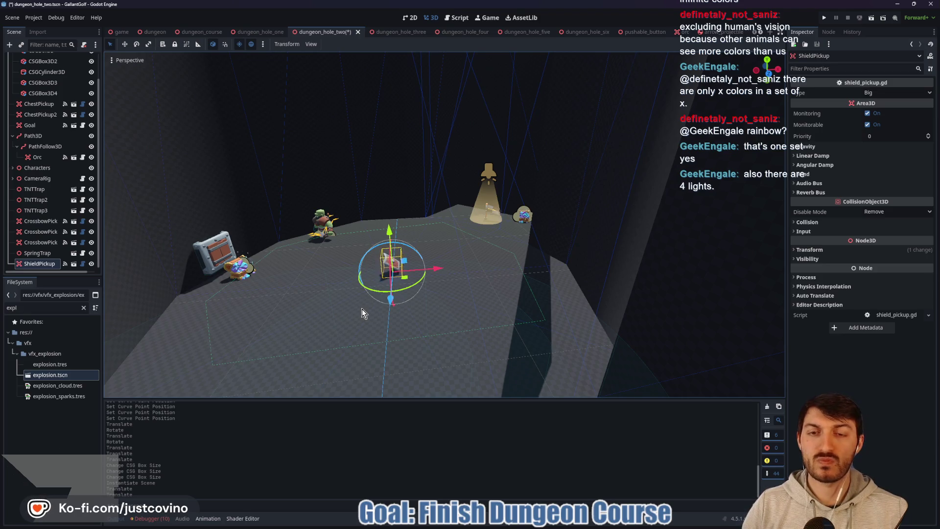
Save the scene and orbit around the placed shield pickup
key(ctrl+s)
mouse_move(363, 309)
mouse_down()
mouse_move(448, 318)
mouse_move(509, 298)
mouse_move(450, 300)
mouse_move(486, 304)
mouse_move(535, 290)
mouse_move(518, 280)
mouse_up()
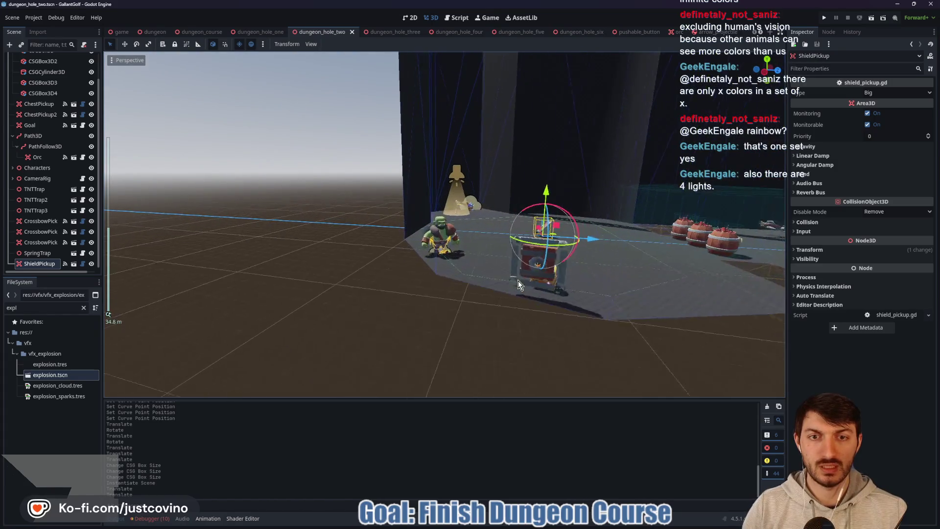
scroll(518, 281, up, 3)
Select SpringTrap, nudge it along X and rotate it slightly
click(37, 253)
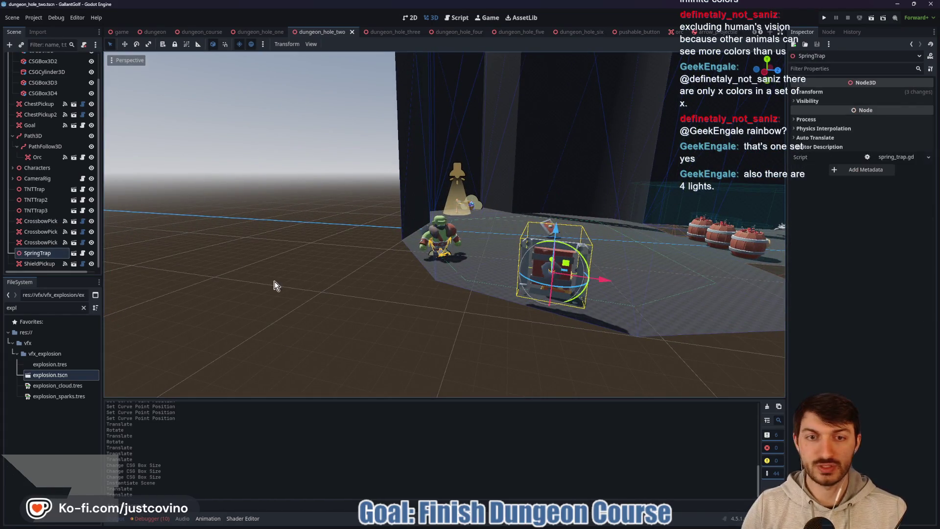
key(f)
drag(526, 287, 505, 288)
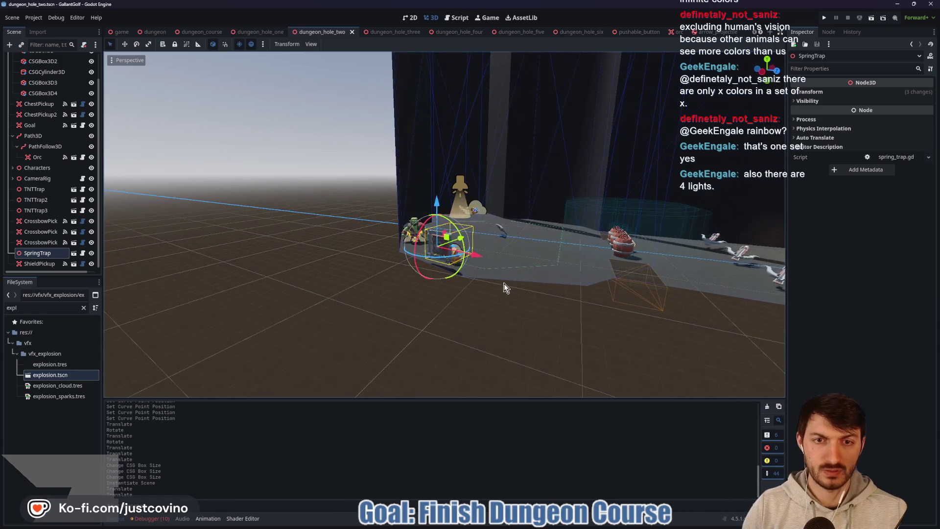
drag(478, 259, 484, 259)
click(542, 263)
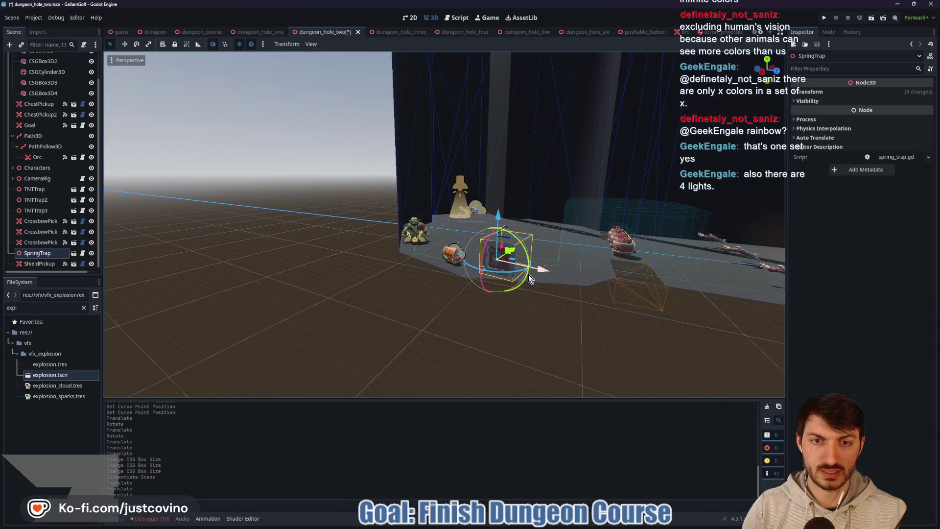
key(r)
click(549, 284)
Shift SpringTrap along its green axis and finish turning it at the platform edge
scroll(550, 289, up, 2)
drag(551, 286, 586, 246)
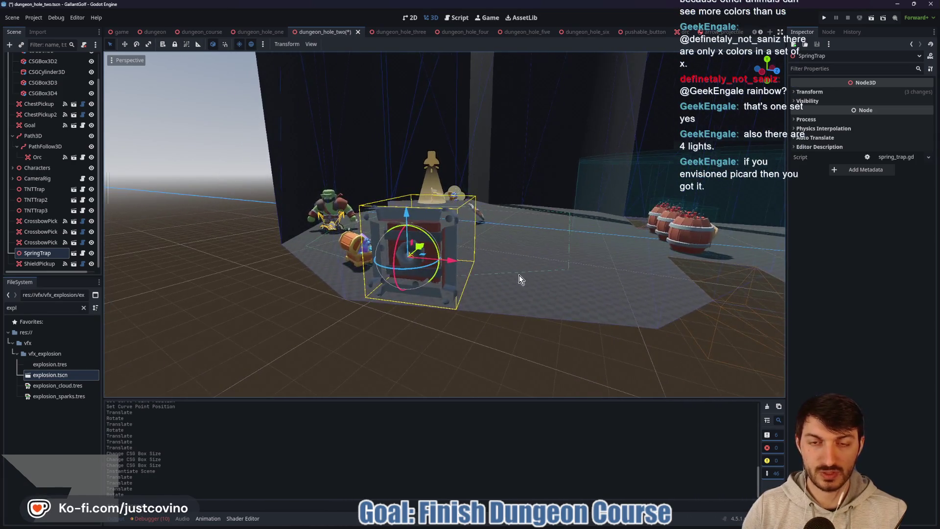
scroll(519, 274, up, 6)
scroll(489, 284, down, 6)
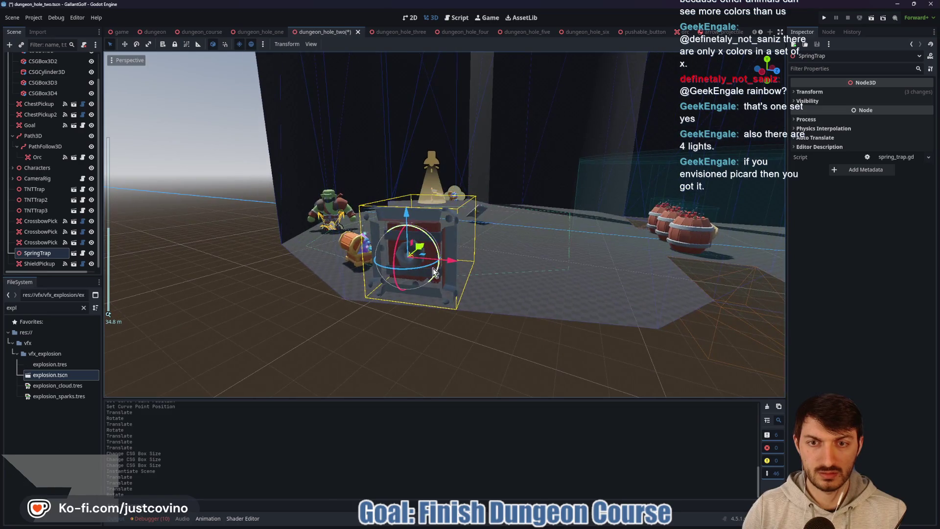
mouse_move(451, 263)
mouse_down()
mouse_move(407, 278)
mouse_move(451, 282)
mouse_up()
drag(195, 262, 209, 257)
key(f)
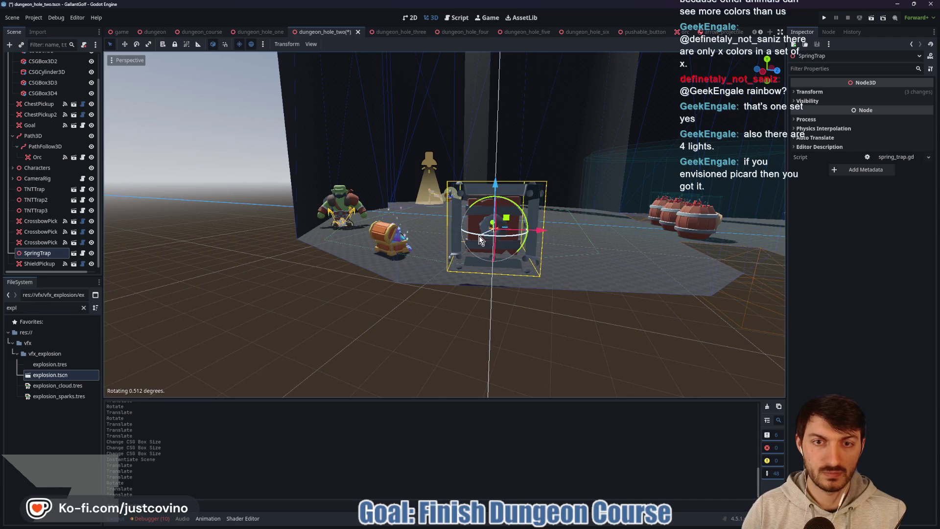
drag(482, 239, 490, 241)
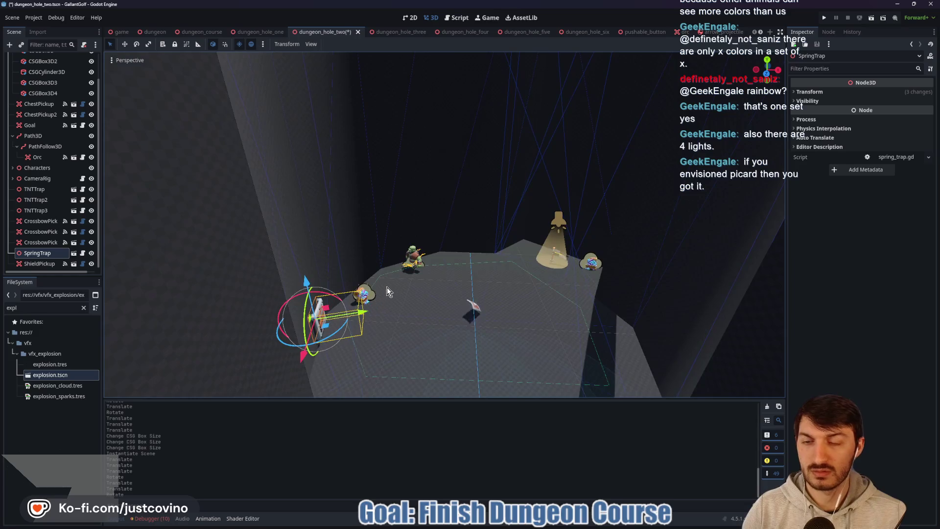
Move ChestPickup about 5.4 m along X and 3.95 m along Z, then save
click(38, 114)
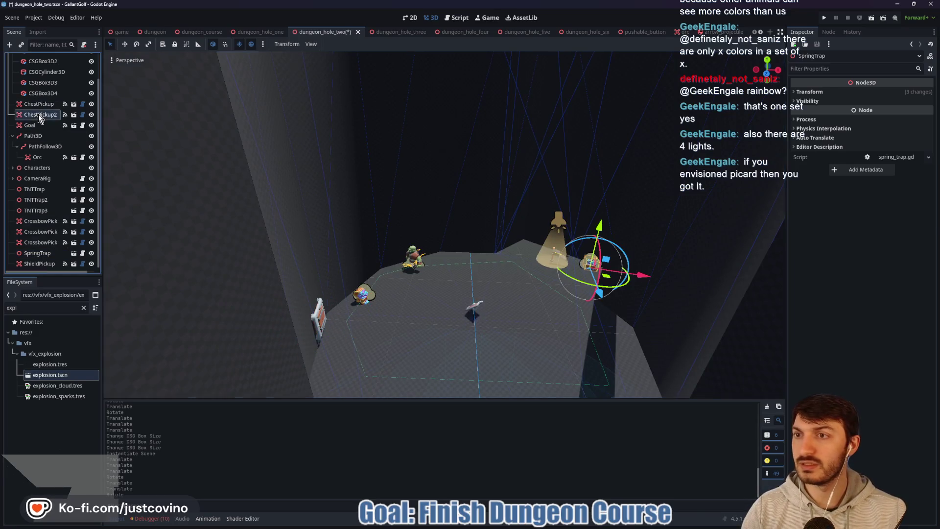
click(43, 105)
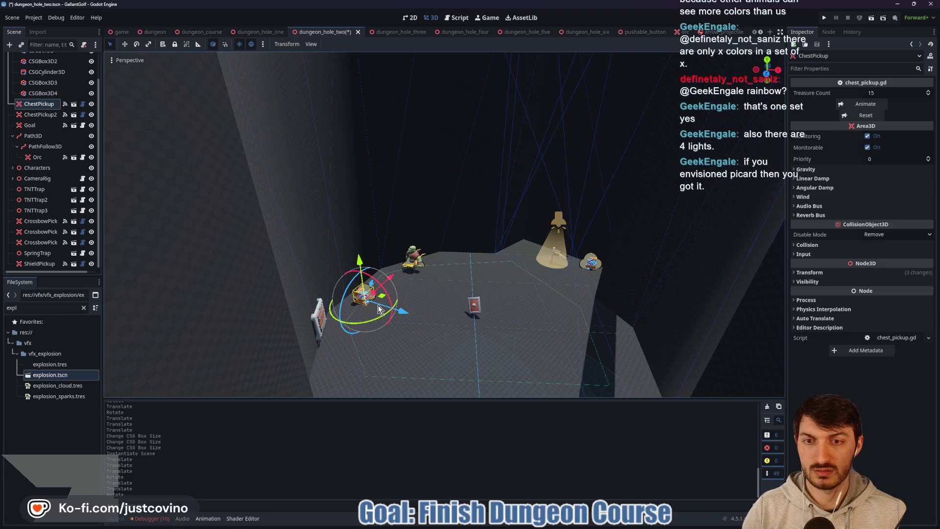
mouse_move(385, 299)
mouse_down()
mouse_move(392, 345)
mouse_move(383, 350)
mouse_move(421, 326)
mouse_up()
key(ctrl+s)
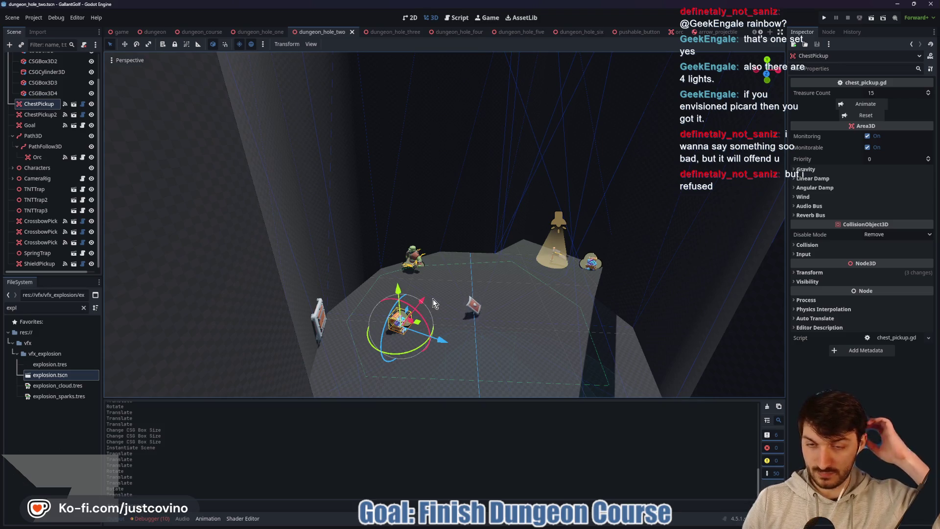
scroll(439, 266, down, 5)
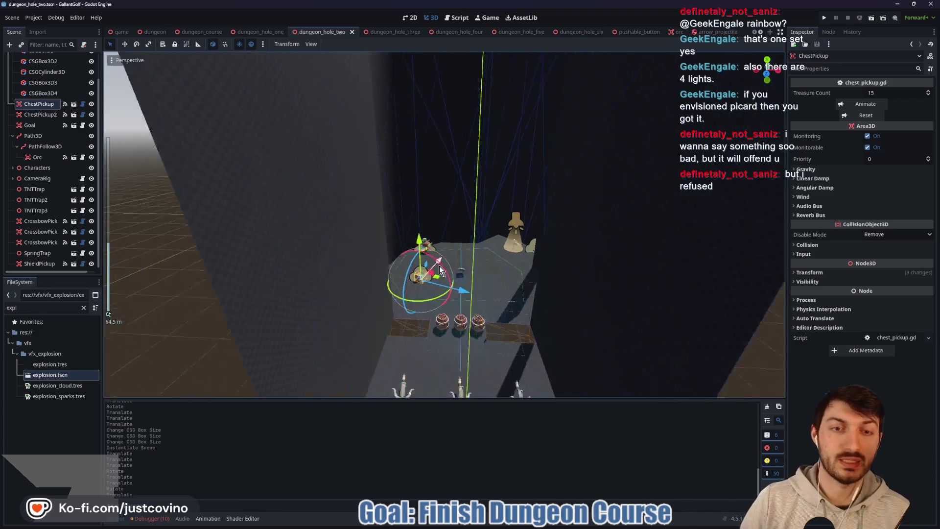
scroll(497, 299, down, 3)
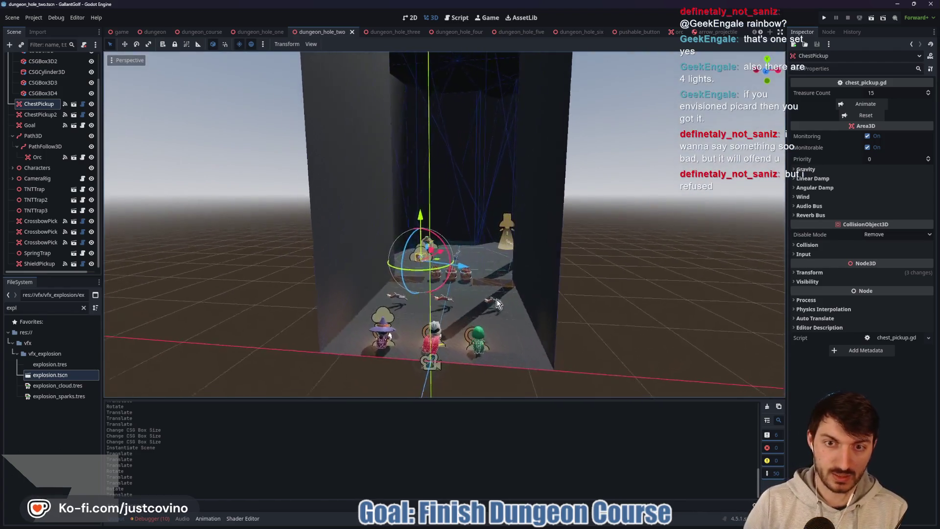
Move the crossbow pickup left across the lower floor and save the scene
click(498, 309)
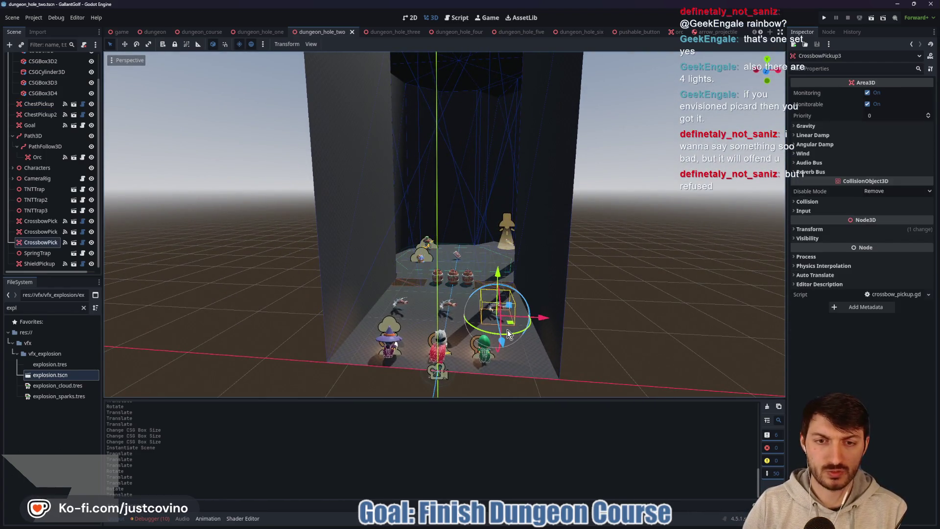
mouse_move(539, 320)
mouse_down()
mouse_move(448, 314)
mouse_move(488, 312)
mouse_up()
click(457, 316)
click(421, 319)
key(ctrl+s)
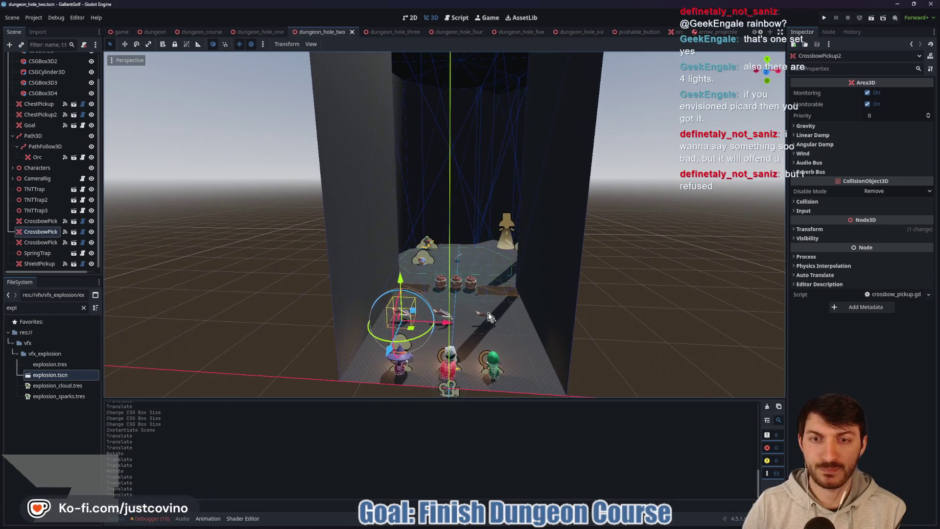
scroll(506, 259, up, 10)
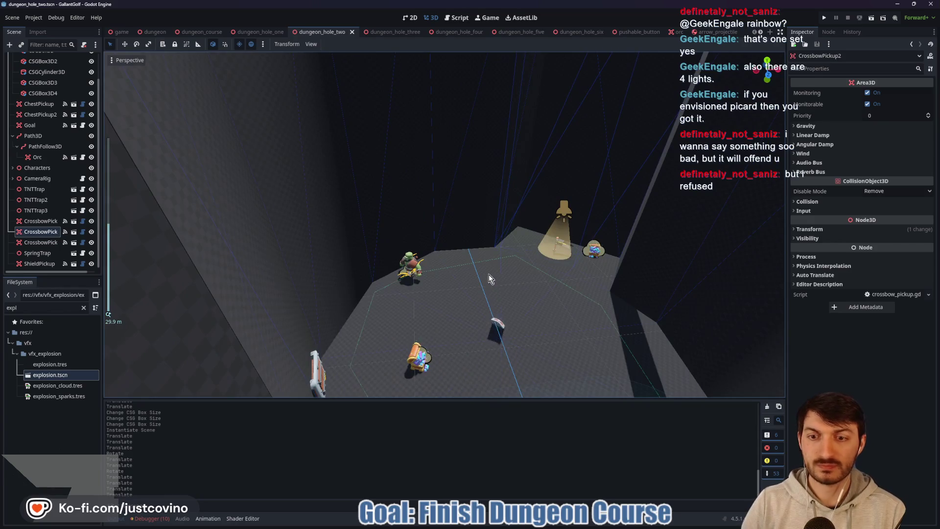
scroll(489, 274, down, 3)
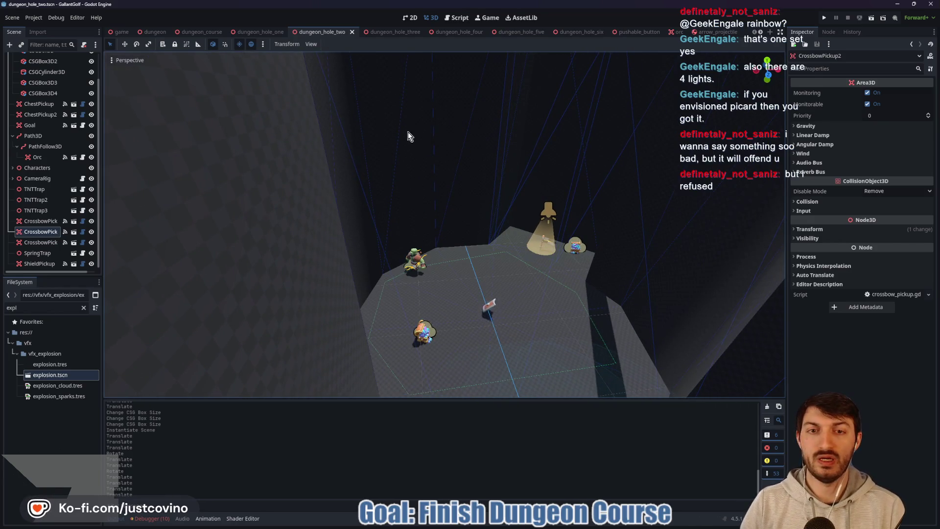
mouse_move(511, 175)
mouse_down()
mouse_move(485, 162)
mouse_move(486, 141)
mouse_up()
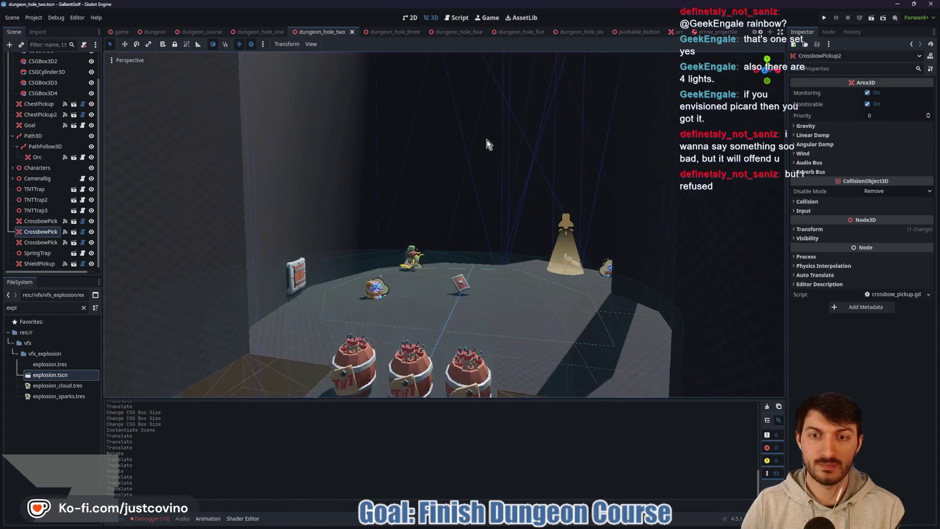
Glance at dungeon_hole_three, then open dungeon_course and run it with F6
click(395, 32)
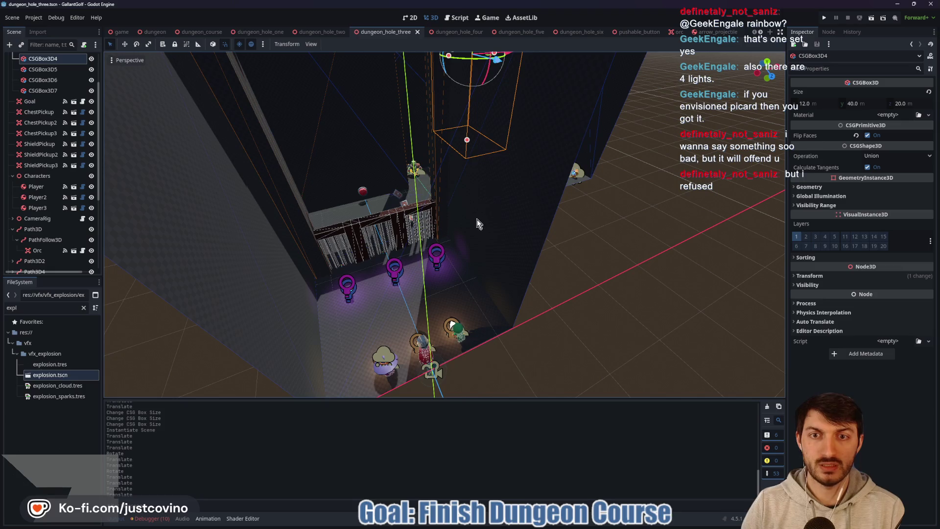
mouse_move(478, 223)
mouse_down()
mouse_move(506, 248)
mouse_move(484, 239)
mouse_move(606, 217)
mouse_move(621, 236)
mouse_move(495, 241)
mouse_up()
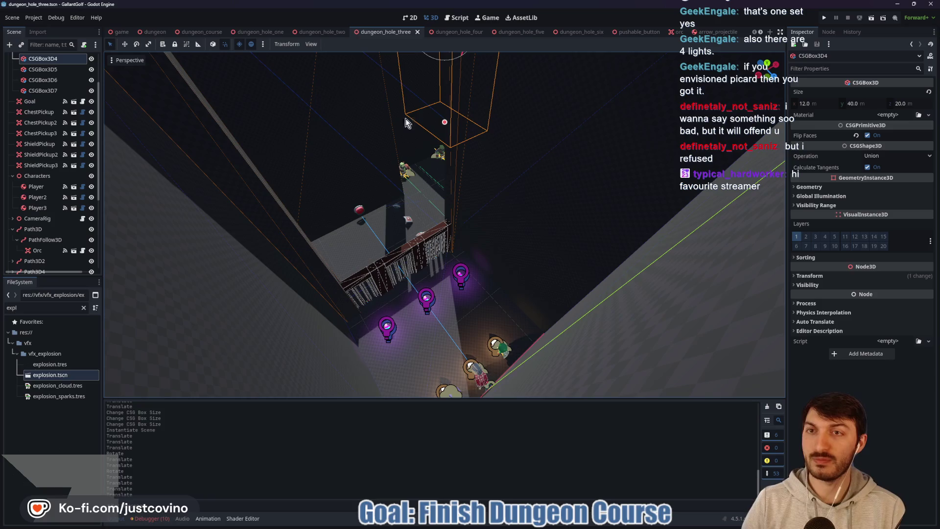
click(147, 33)
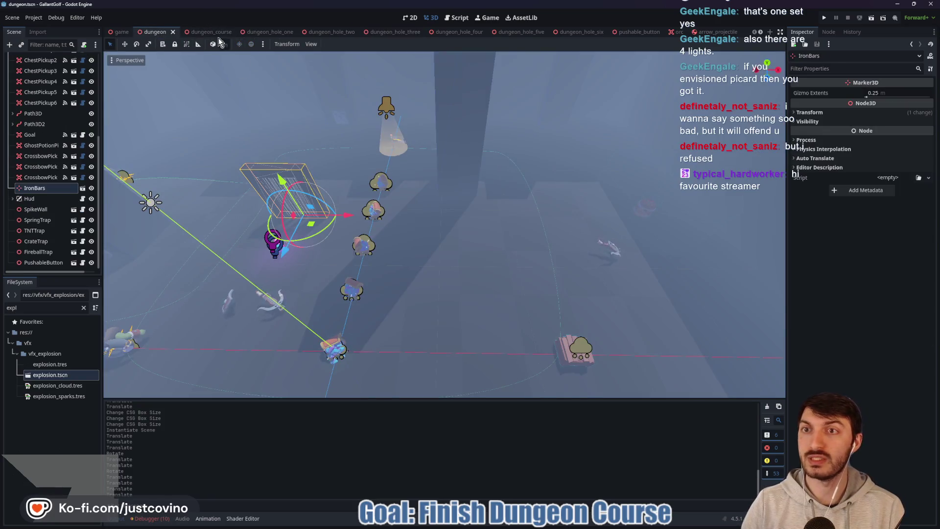
click(218, 36)
key(F6)
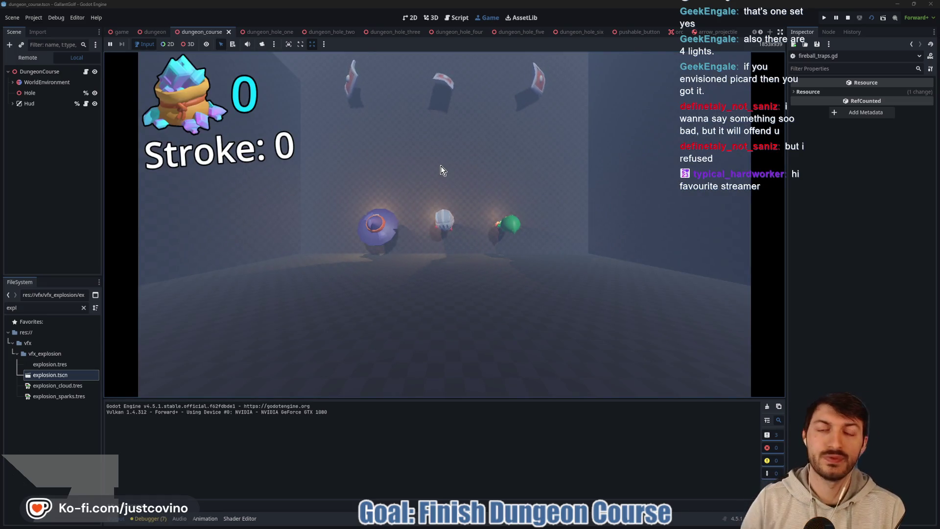
Shoot the knight ball up the course until the hole is cleared in 3 strokes
drag(451, 222, 451, 405)
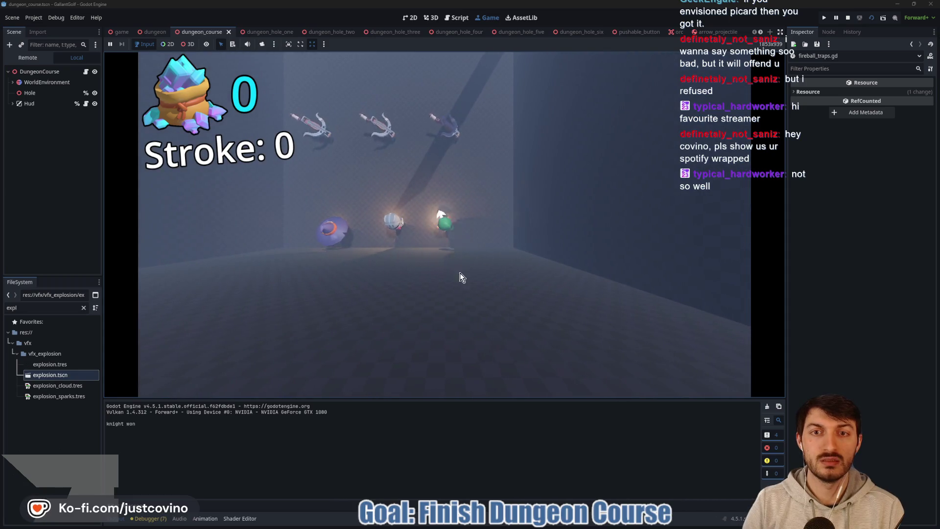
key(space)
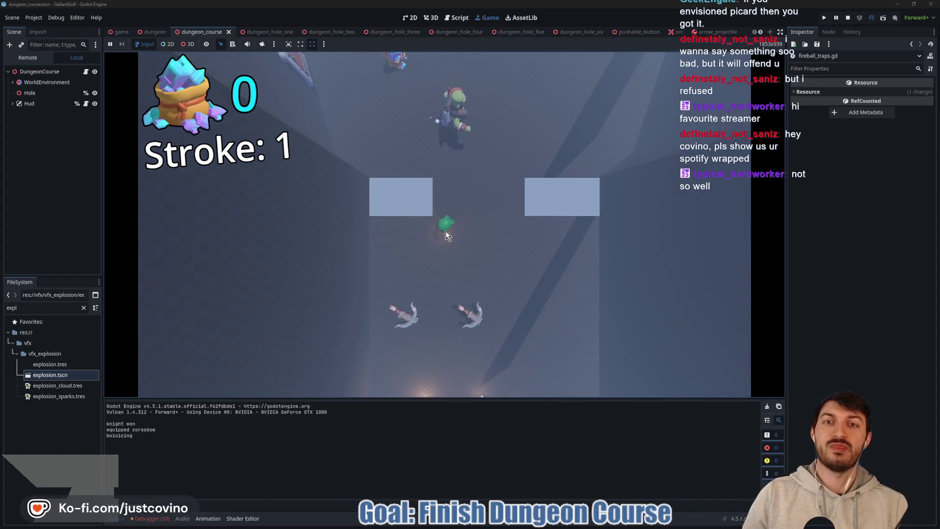
mouse_move(445, 230)
mouse_down()
mouse_move(445, 380)
mouse_move(452, 352)
mouse_move(432, 317)
mouse_up()
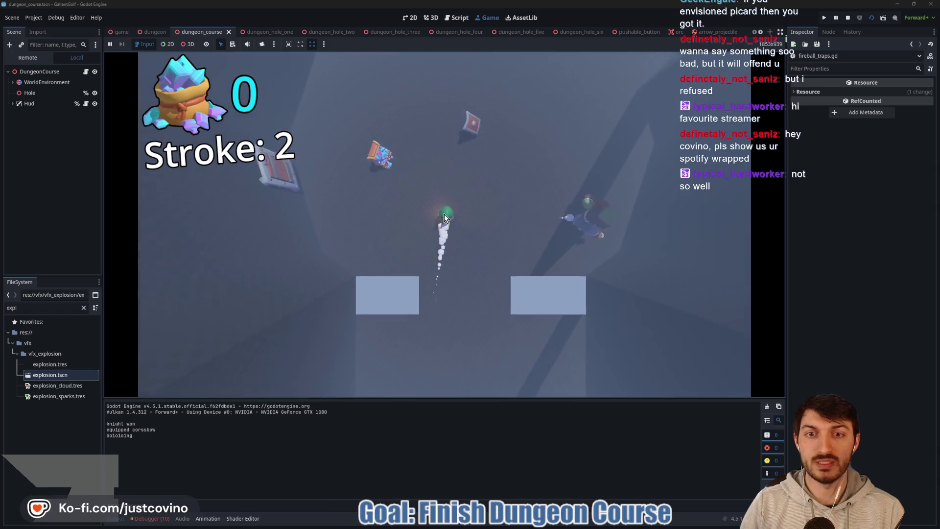
mouse_move(445, 213)
mouse_down()
mouse_move(594, 266)
mouse_move(688, 282)
mouse_move(691, 292)
mouse_up()
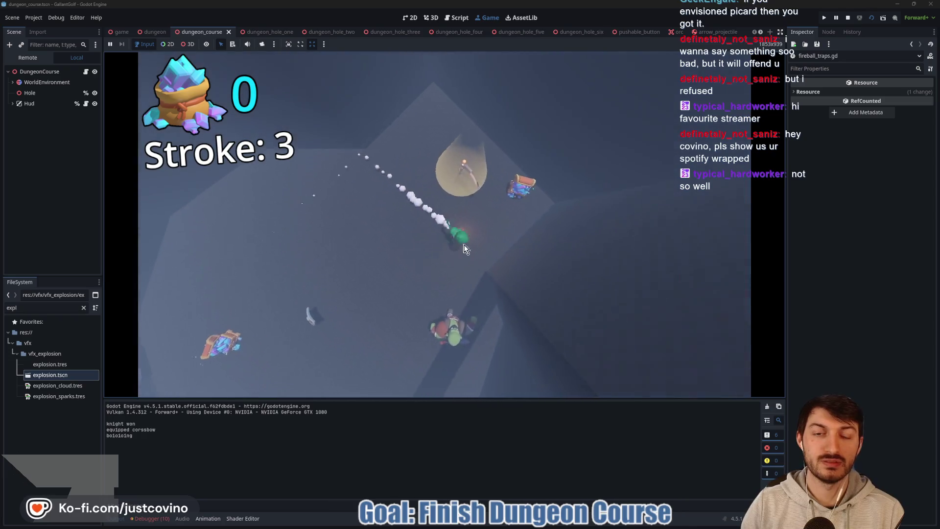
drag(470, 313, 478, 342)
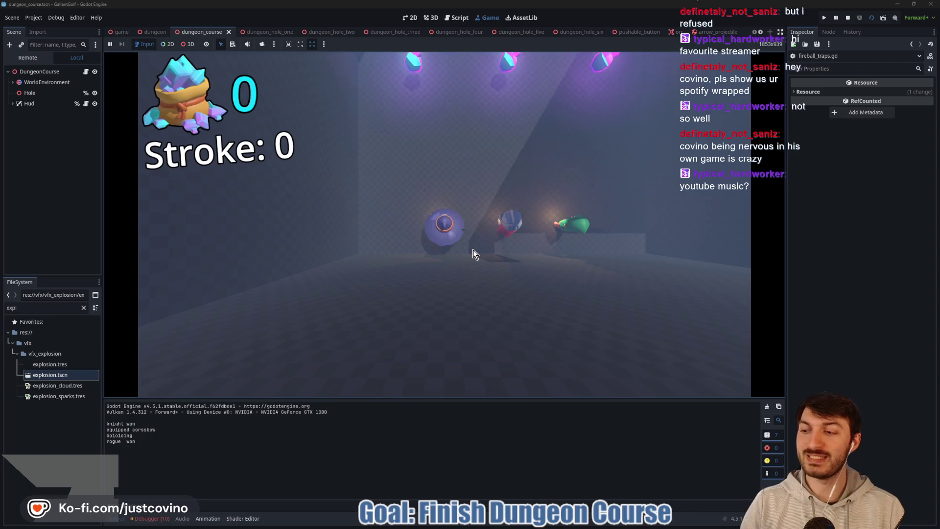
Shoot the ball through the next hole past the orcs and crates, reaching Stroke 6
drag(441, 235, 386, 346)
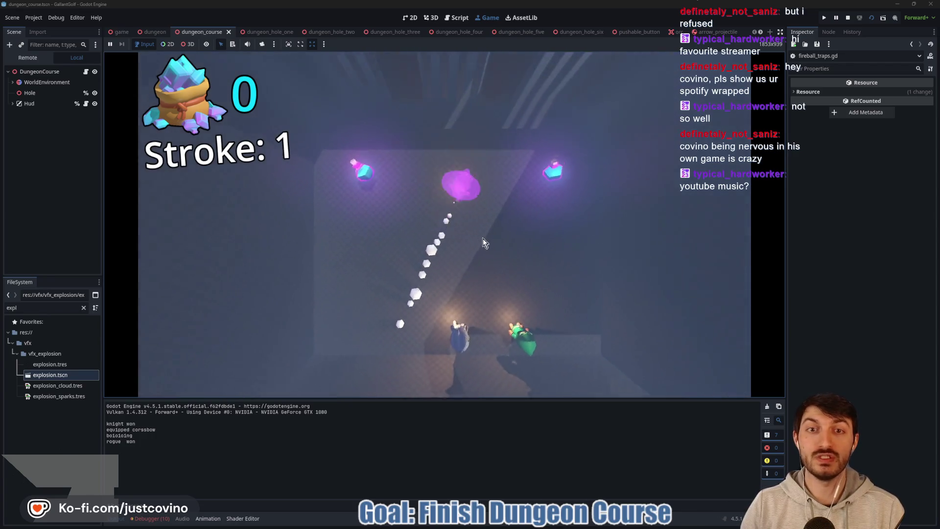
drag(568, 275, 539, 271)
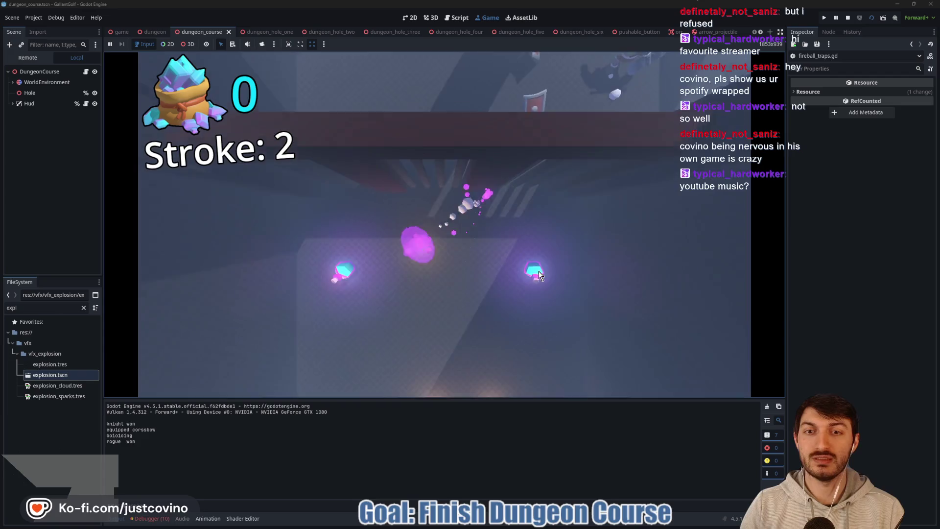
mouse_move(428, 242)
mouse_down()
mouse_move(464, 366)
mouse_move(450, 369)
mouse_up()
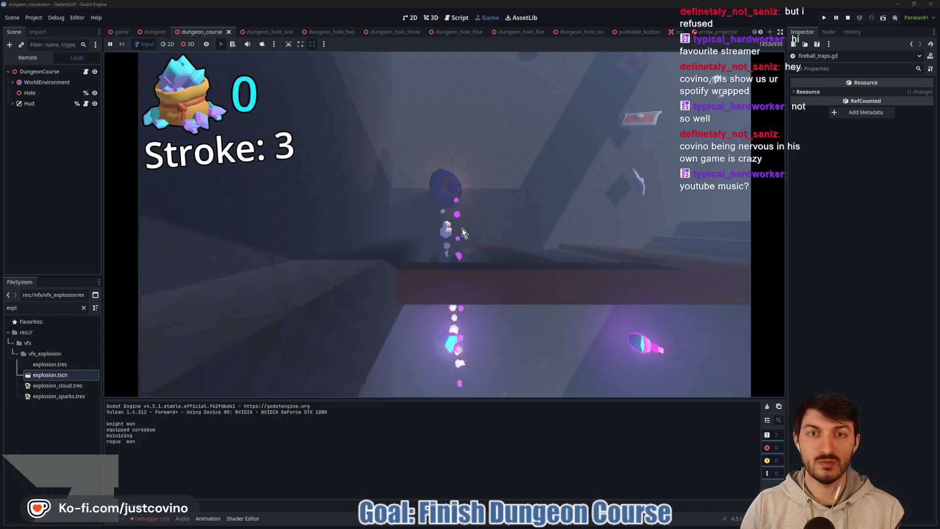
mouse_move(448, 212)
mouse_down()
mouse_move(384, 279)
mouse_move(348, 267)
mouse_move(353, 274)
mouse_up()
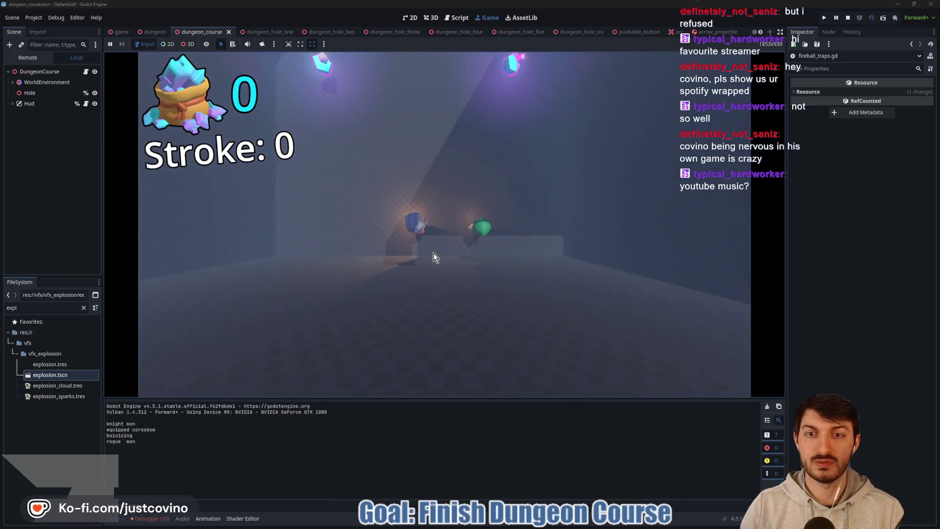
drag(440, 249, 380, 392)
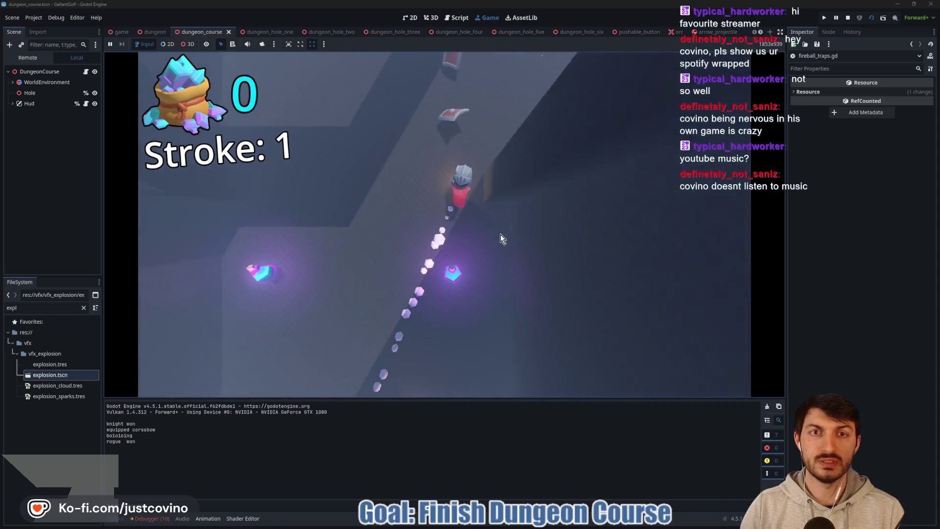
click(454, 198)
mouse_move(444, 215)
mouse_down()
mouse_move(293, 198)
mouse_move(237, 174)
mouse_up()
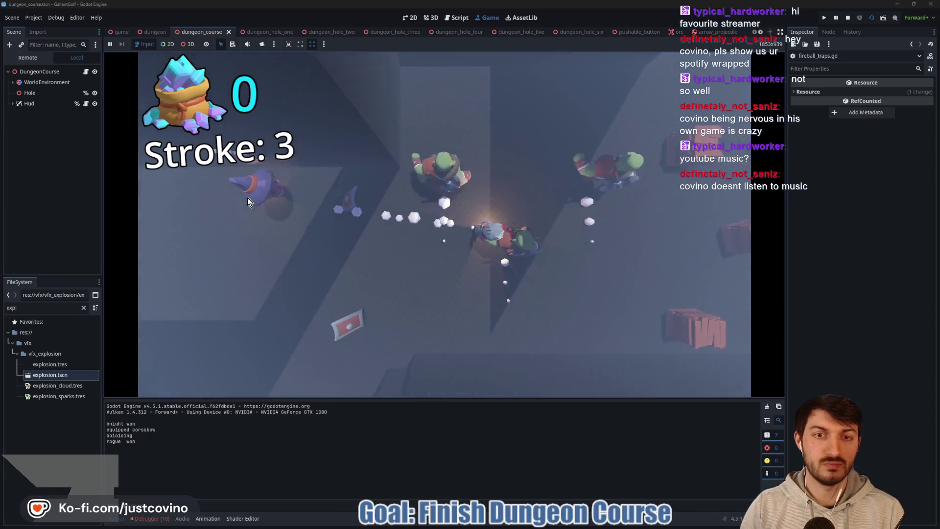
drag(454, 260, 147, 230)
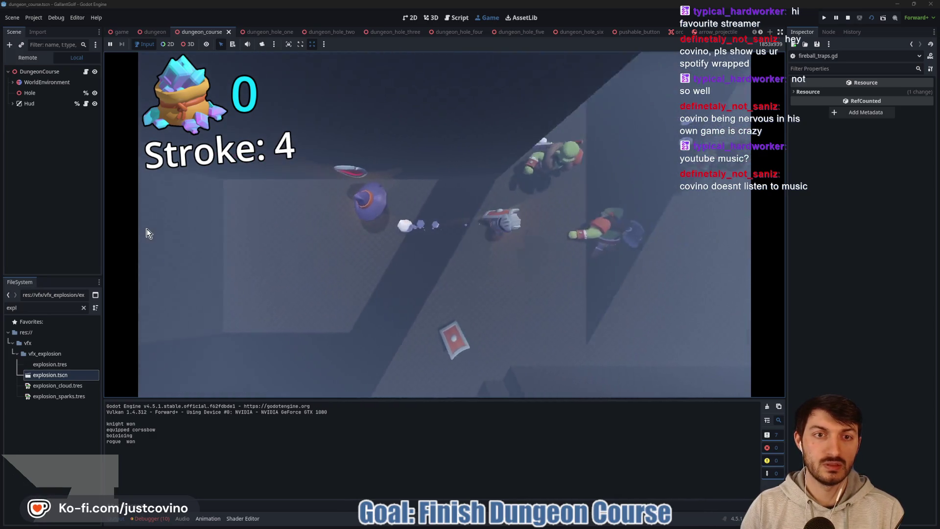
drag(405, 224, 155, 232)
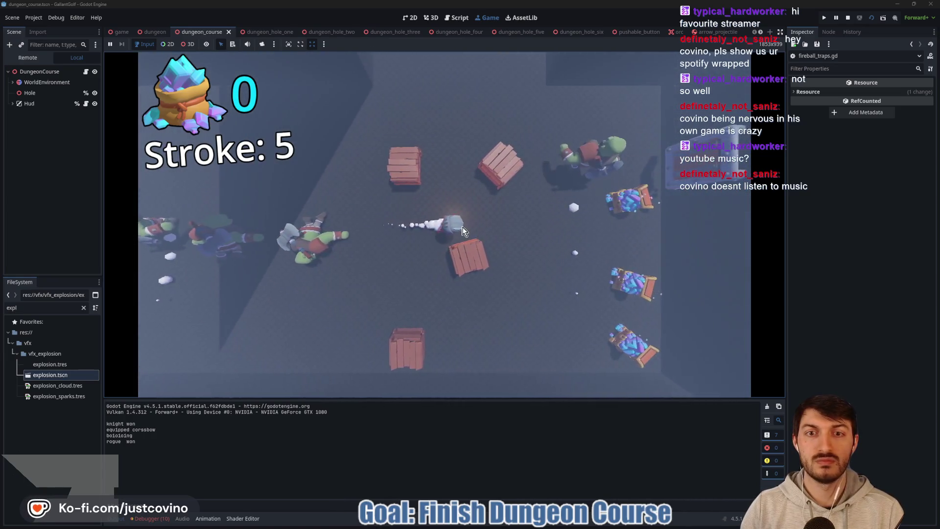
drag(461, 322, 439, 411)
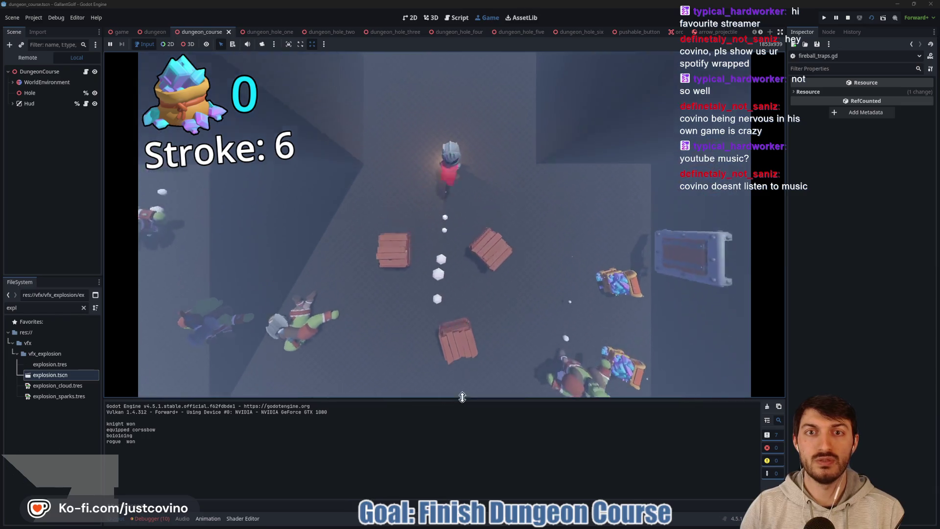
Stop the playtest and open the dungeon_hole_three scene in a side view
click(847, 18)
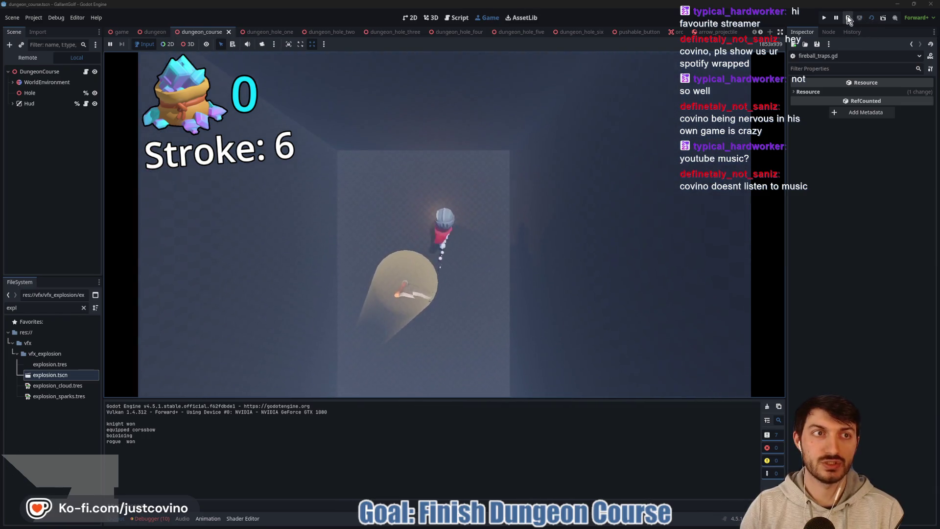
click(330, 33)
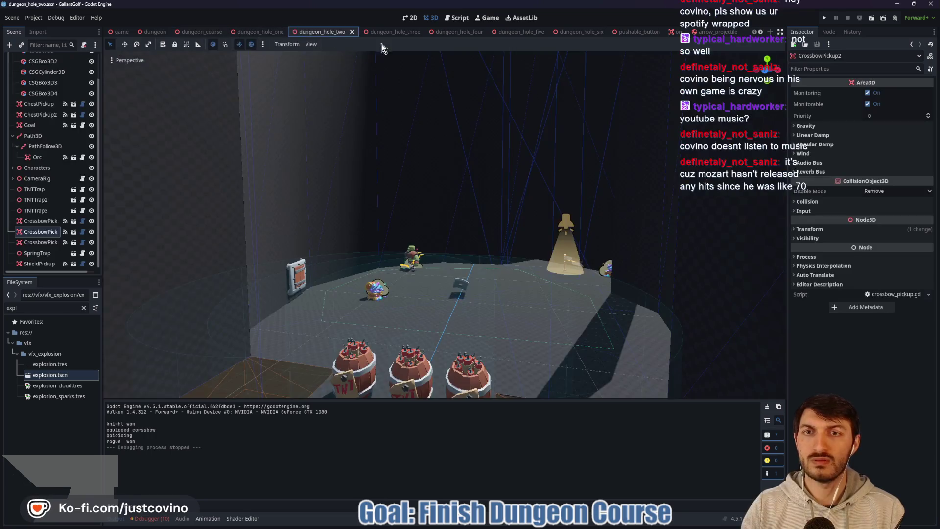
click(385, 32)
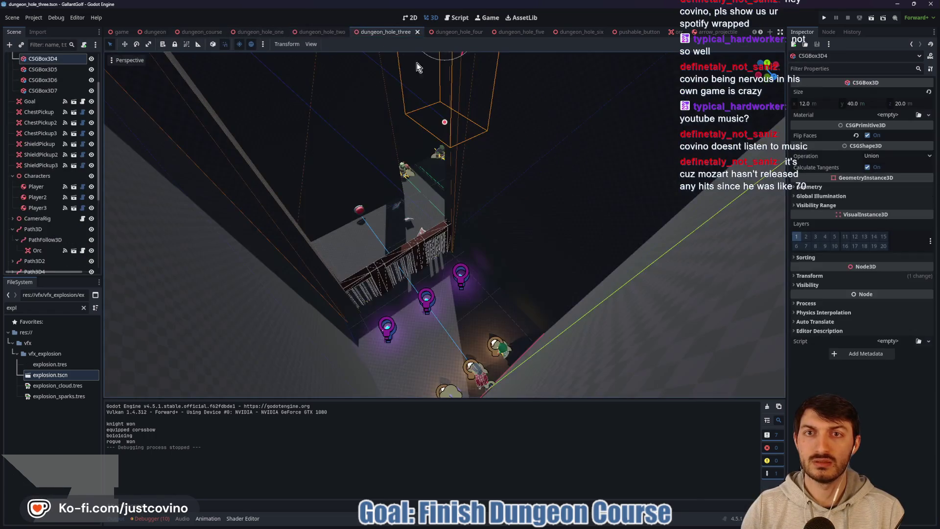
scroll(533, 195, down, 3)
mouse_move(534, 196)
mouse_down()
mouse_move(477, 226)
mouse_move(410, 202)
mouse_move(613, 165)
mouse_move(516, 171)
mouse_up()
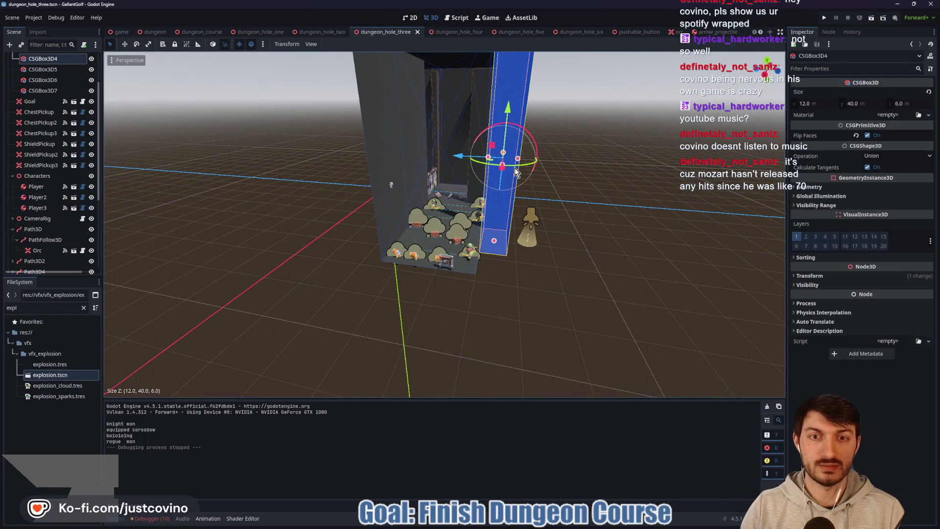
Move the Goal 8 units along Z and inspect the three purple pickups
click(533, 243)
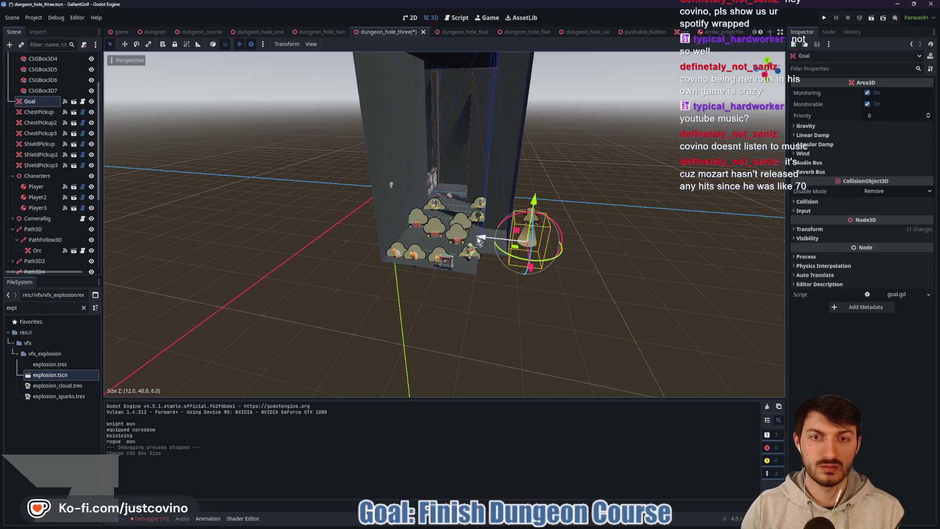
drag(477, 240, 447, 238)
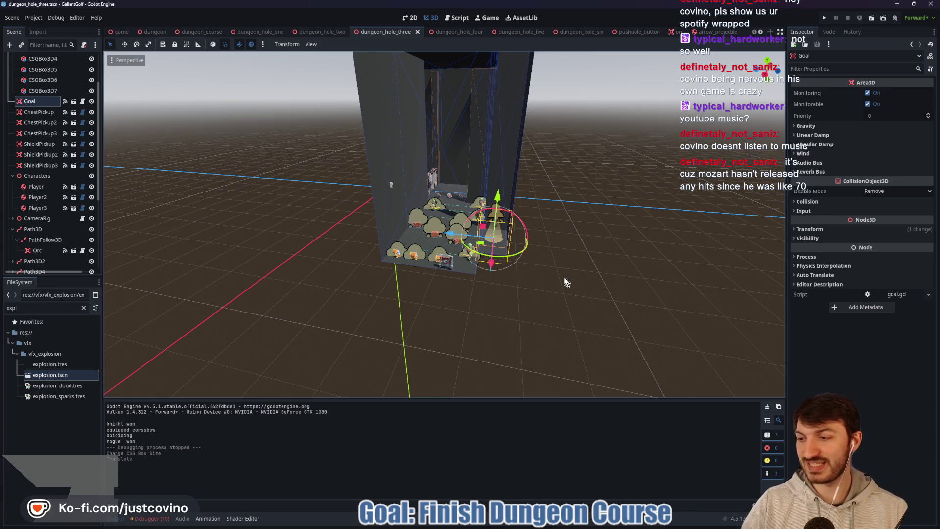
mouse_move(472, 282)
mouse_down()
mouse_move(410, 290)
mouse_move(361, 279)
mouse_move(486, 279)
mouse_move(525, 257)
mouse_up()
scroll(525, 257, up, 2)
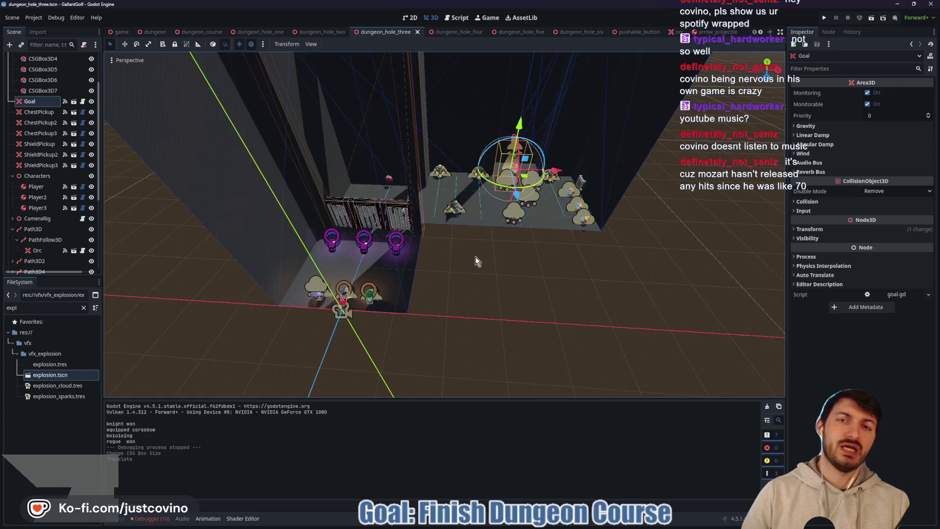
mouse_move(475, 256)
mouse_down()
mouse_move(513, 252)
mouse_move(434, 259)
mouse_move(449, 154)
mouse_up()
scroll(433, 260, up, 3)
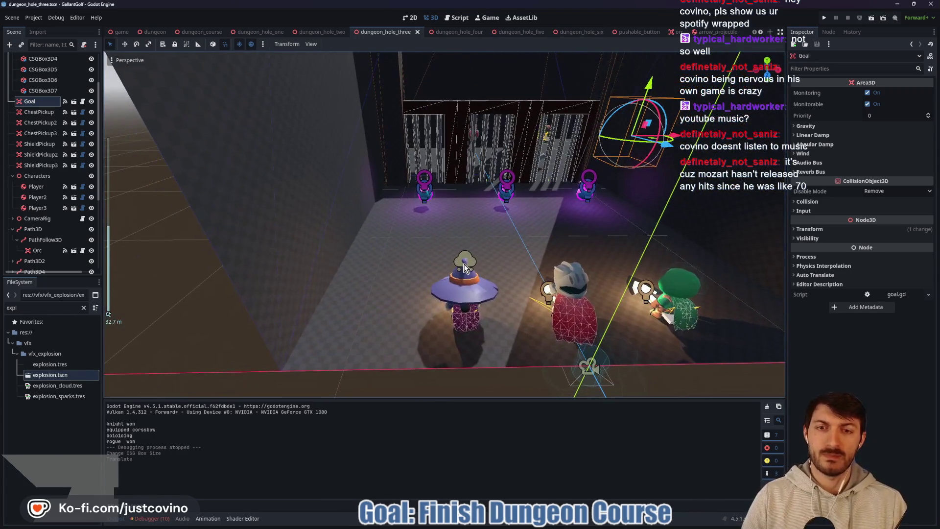
Move the wizard Player2 to the left
click(450, 160)
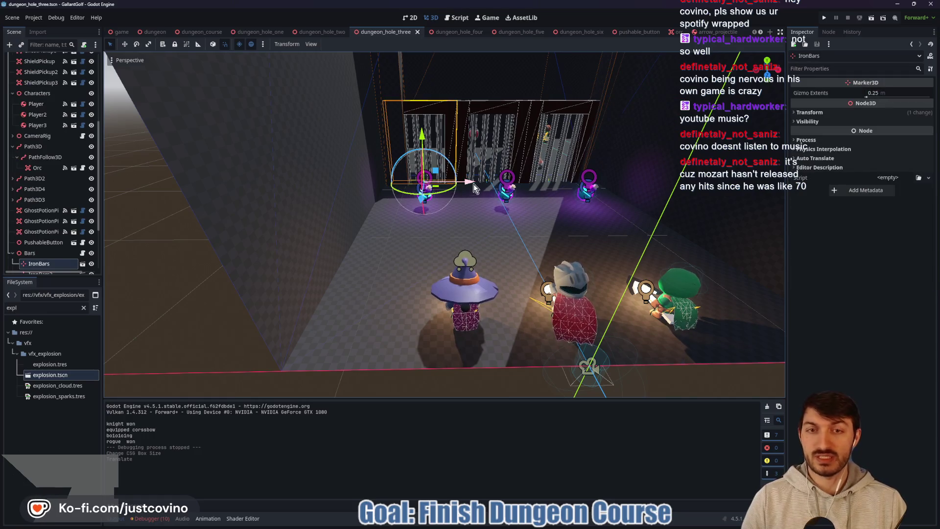
click(478, 294)
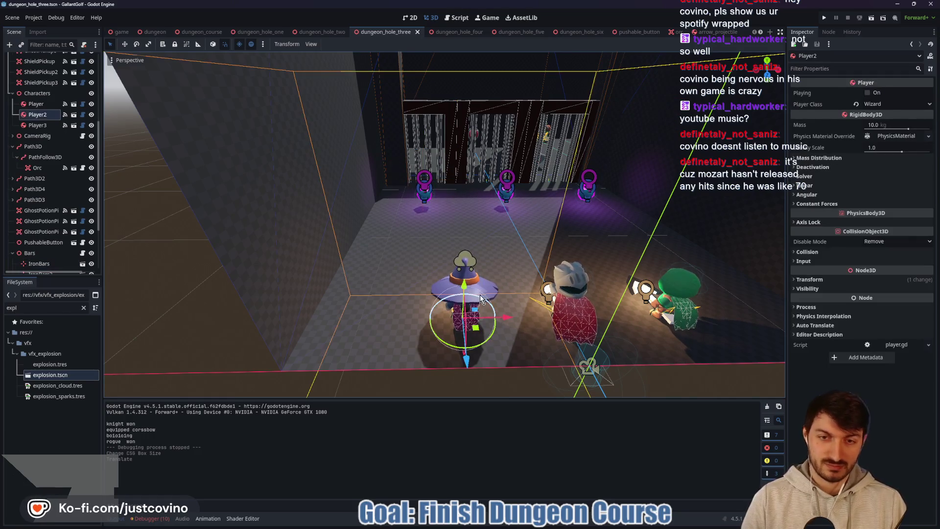
drag(507, 319, 468, 319)
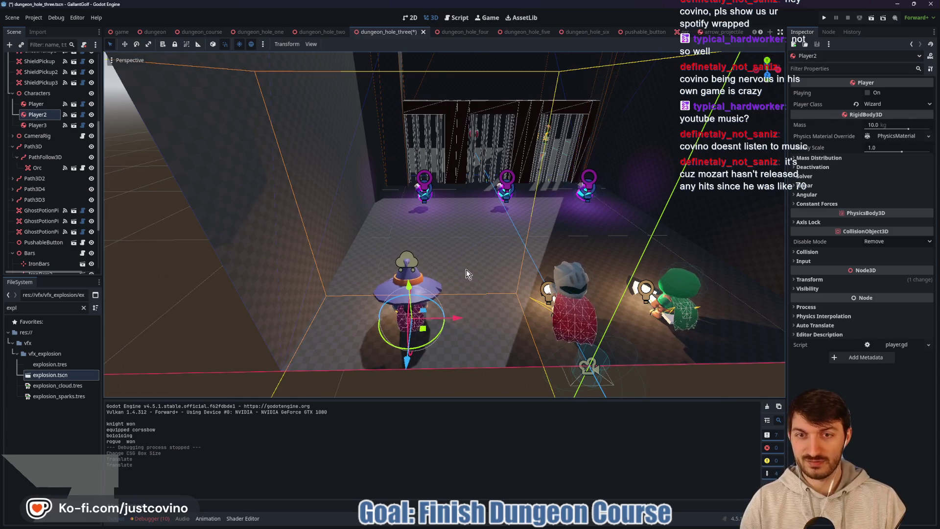
scroll(471, 255, up, 1)
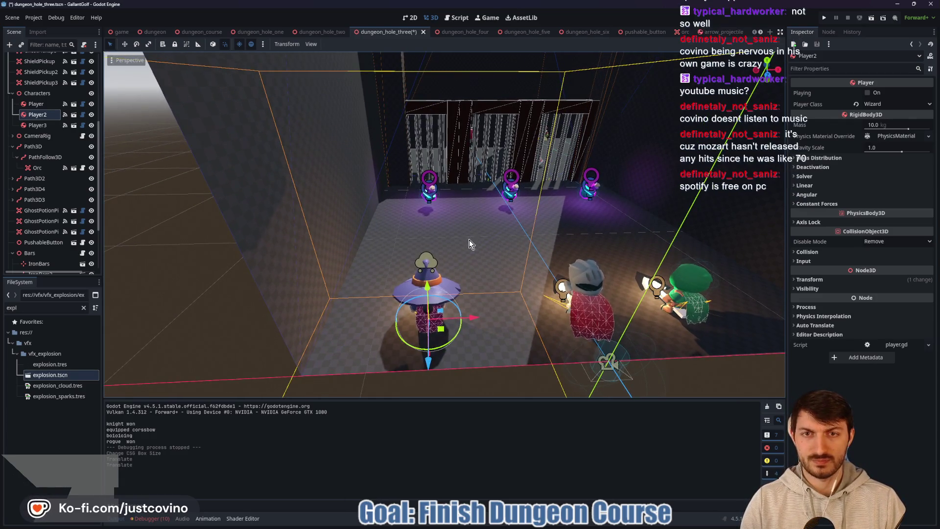
scroll(460, 245, up, 2)
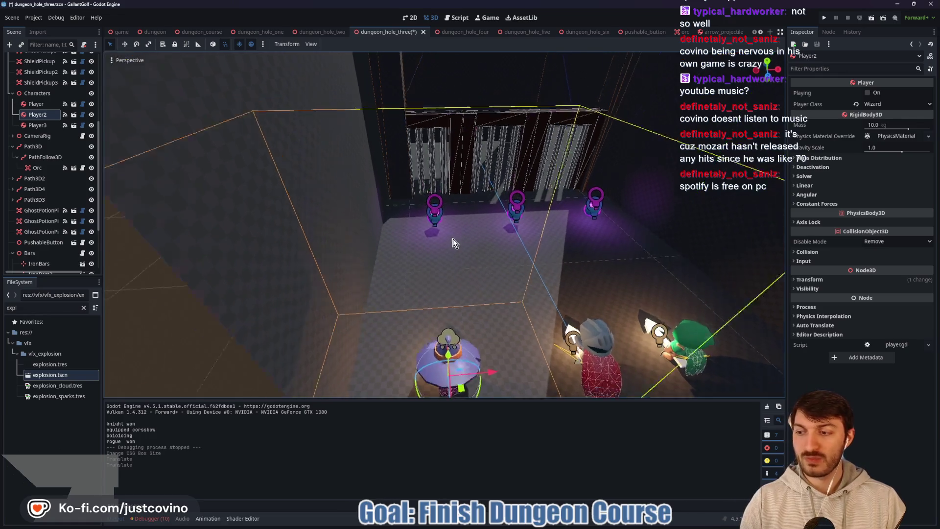
scroll(445, 252, up, 1)
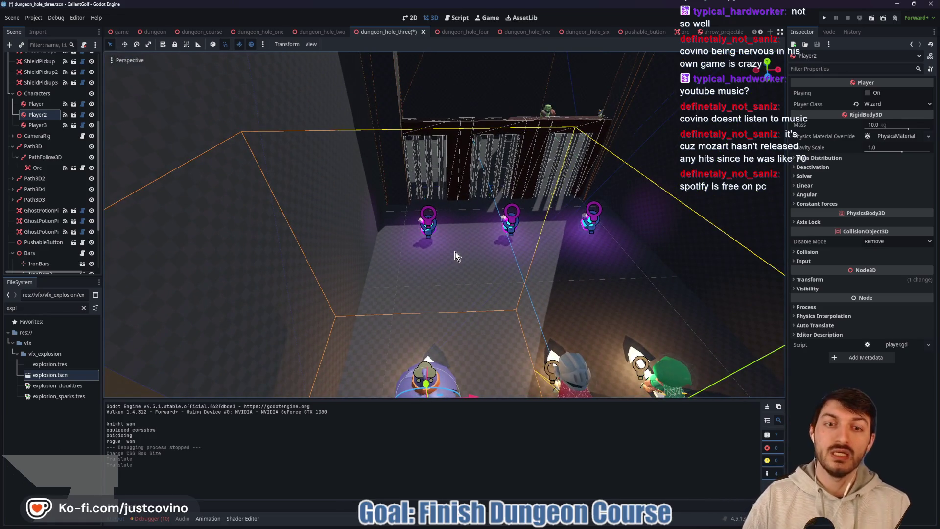
scroll(464, 266, down, 3)
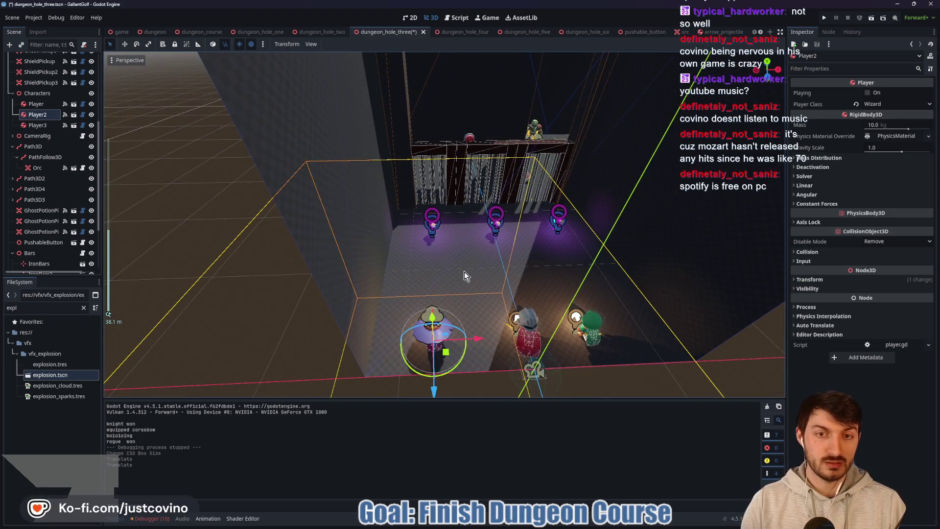
scroll(68, 176, up, 5)
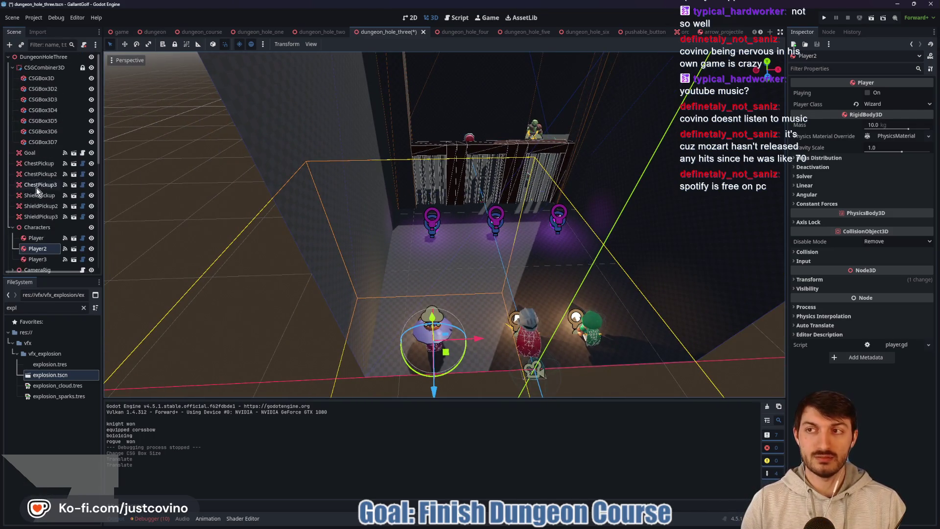
Shrink CSGBox3D's Z depth so it measures 20 × 40 × 16, and save
click(42, 142)
key(Up)
key(Up)
key(Up)
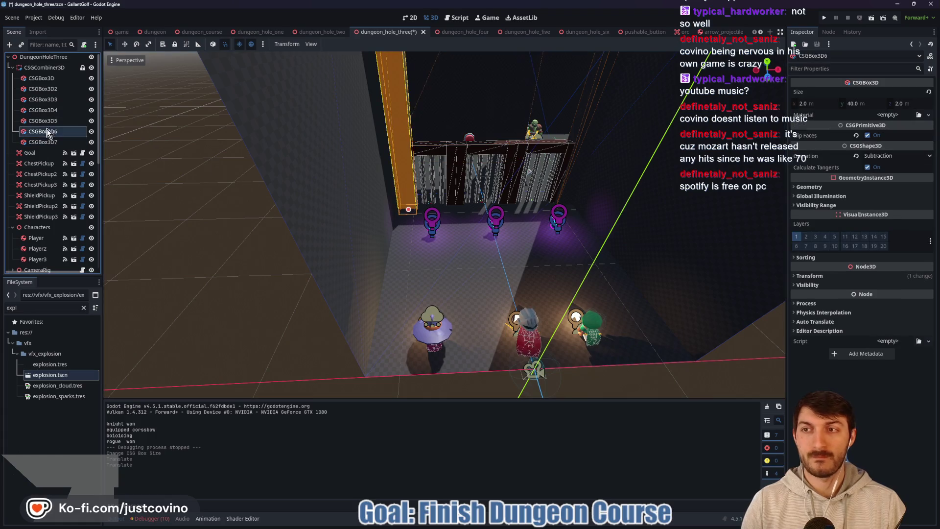
click(48, 80)
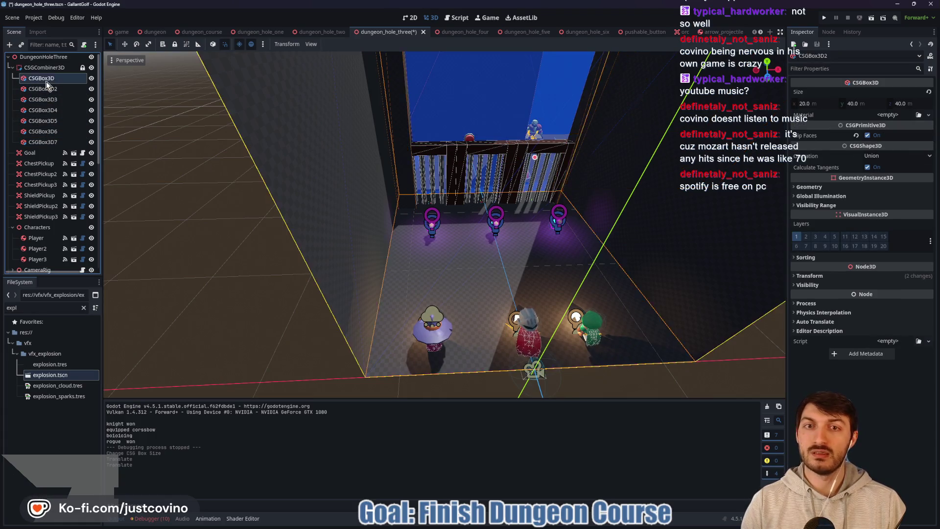
key(f)
scroll(327, 155, down, 3)
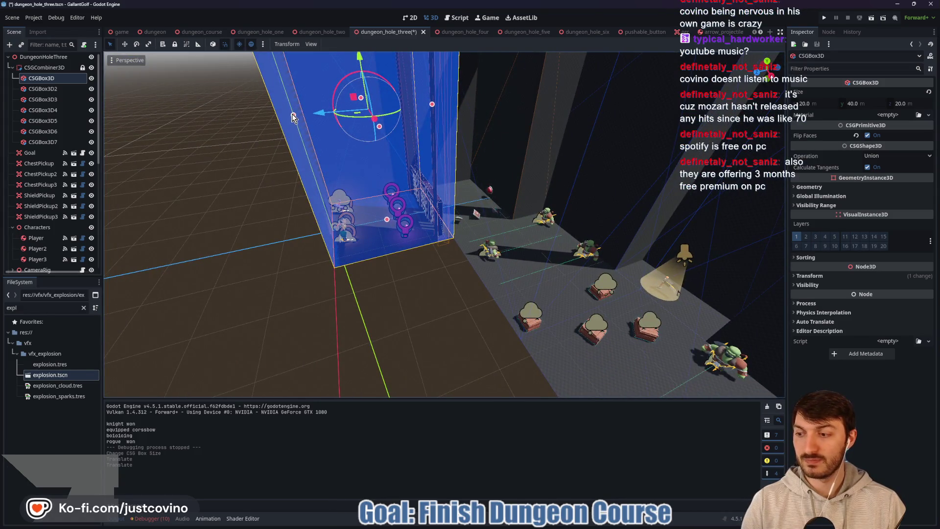
drag(292, 118, 321, 118)
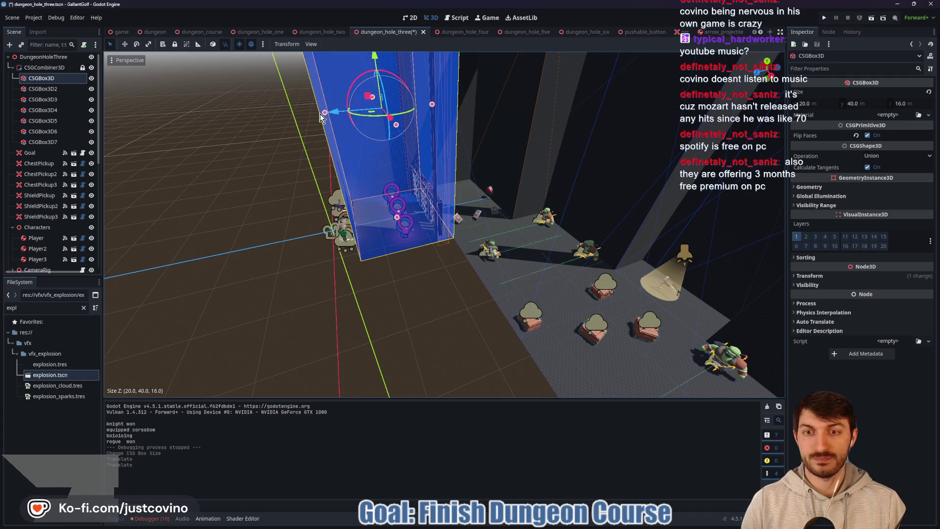
key(ctrl+s)
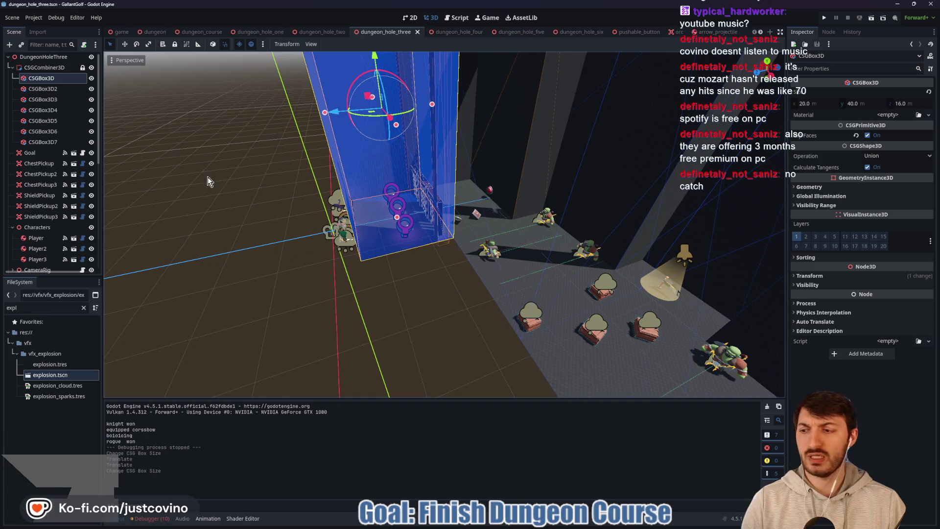
double_click(37, 67)
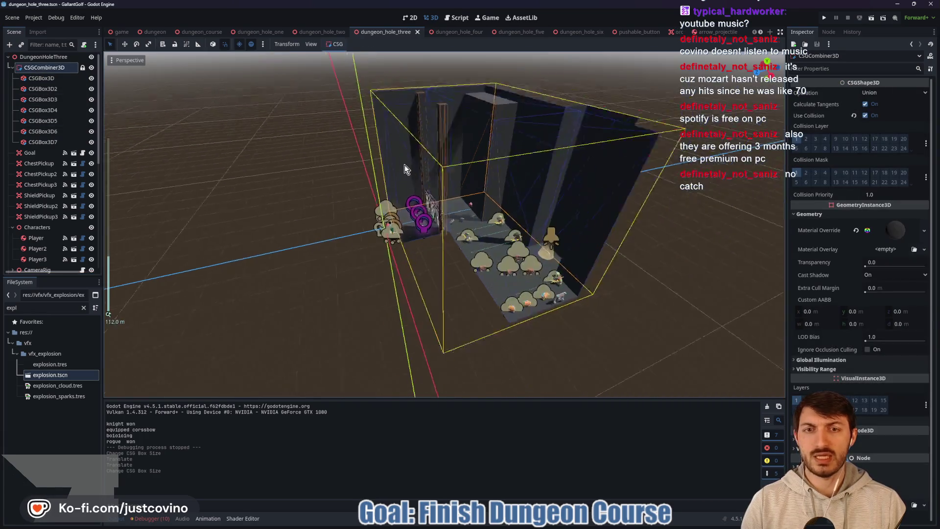
scroll(447, 233, up, 4)
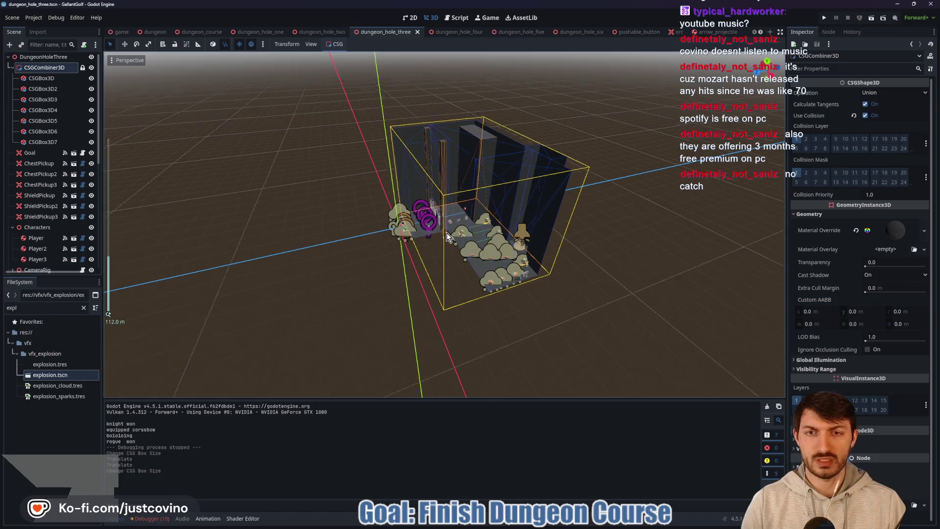
Select wall boxes CSGBox3D through CSGBox3D7 and shift them together along Z
click(36, 78)
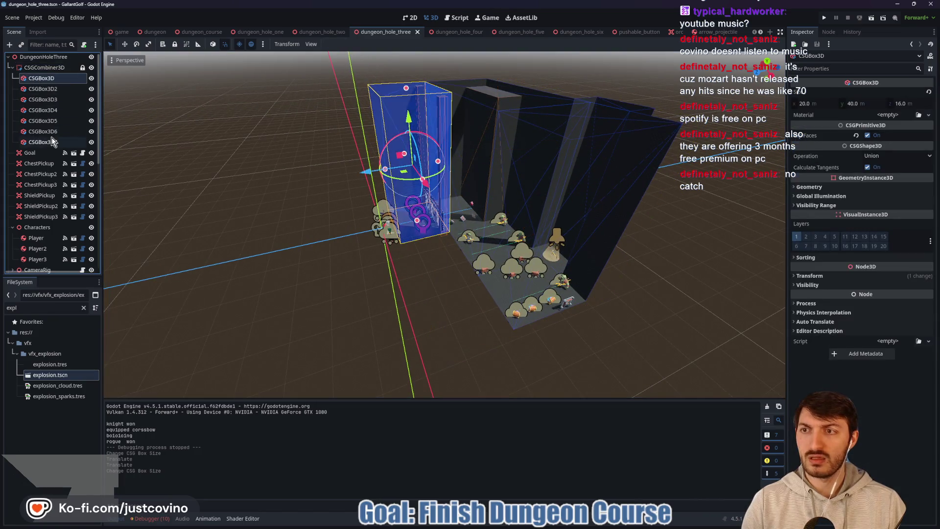
shift+click(43, 142)
drag(432, 182, 424, 186)
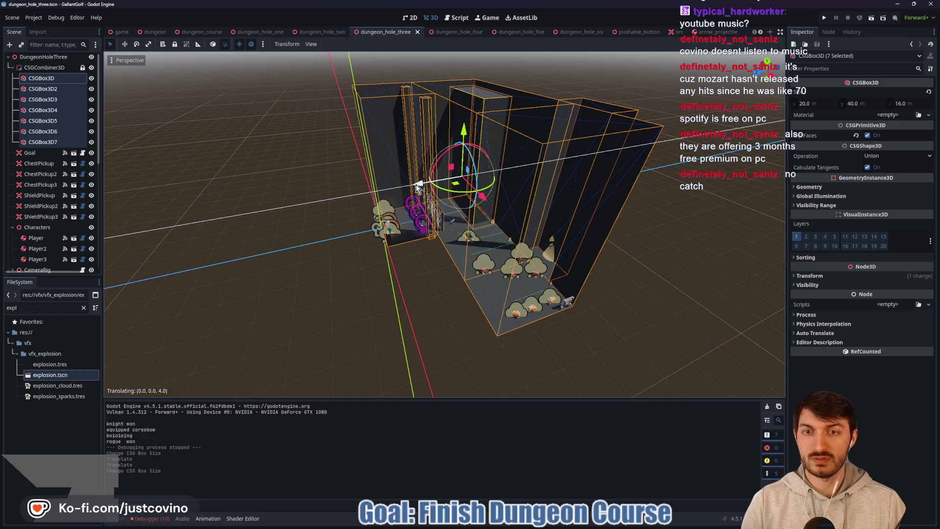
scroll(439, 227, up, 9)
Select the three ChestPickup chests and frame them for a close view from above
mouse_move(387, 278)
mouse_down()
mouse_move(567, 221)
mouse_move(509, 289)
mouse_up()
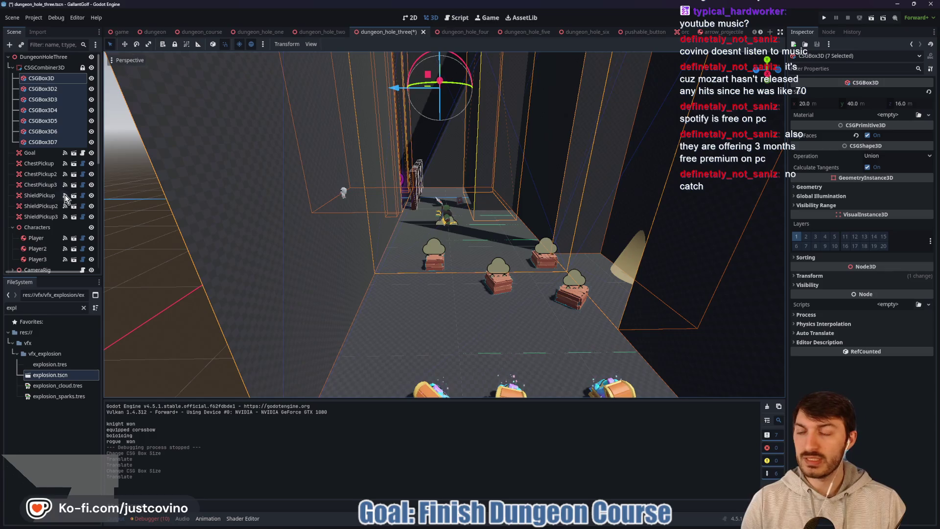
click(43, 166)
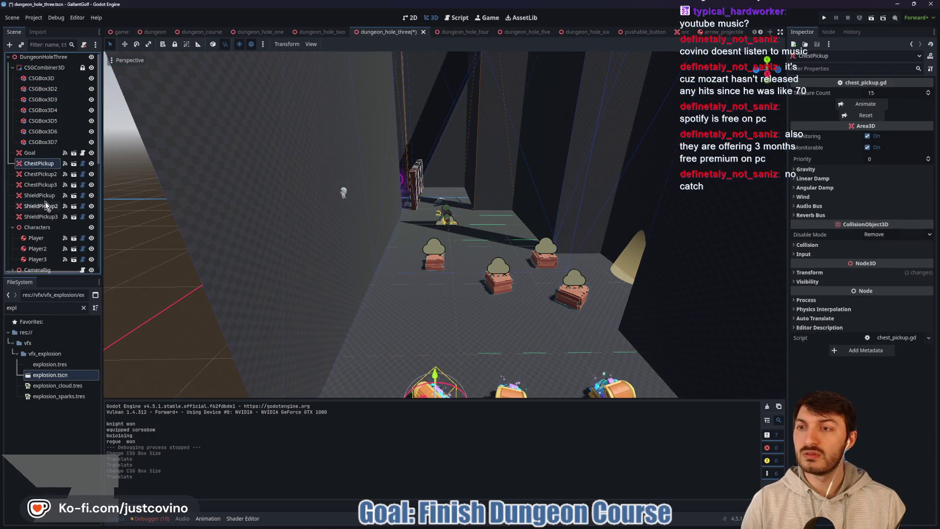
shift+click(47, 196)
shift+click(37, 186)
key(f)
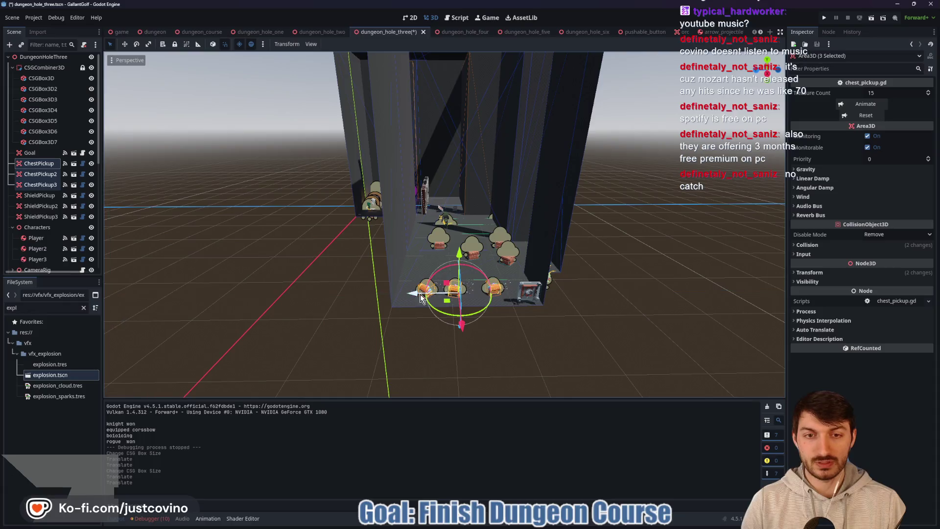
drag(524, 278, 588, 293)
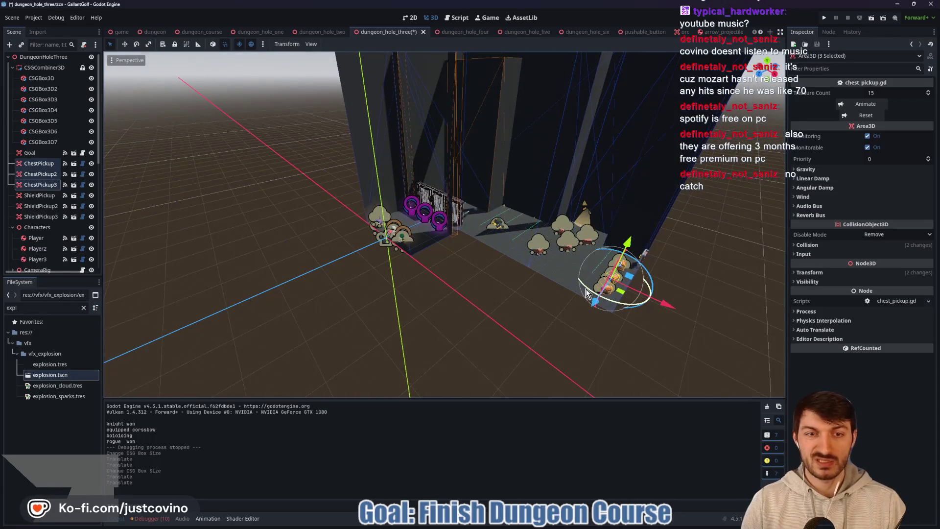
mouse_move(263, 208)
mouse_down()
mouse_move(521, 223)
mouse_move(350, 223)
mouse_up()
scroll(521, 224, up, 3)
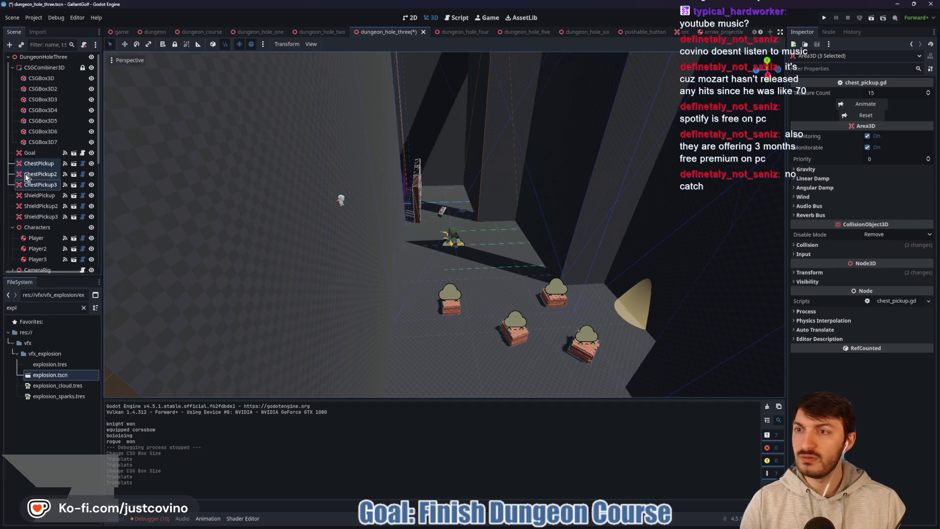
scroll(42, 221, down, 3)
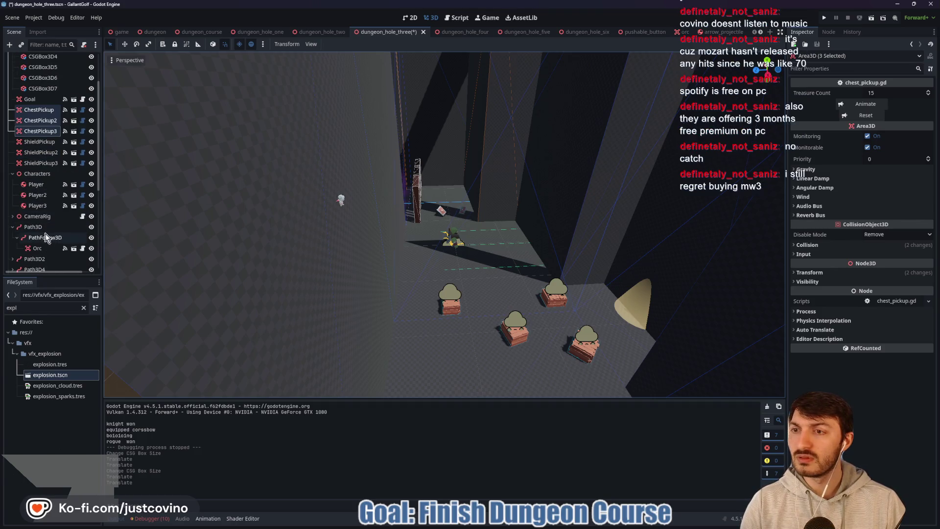
Nudge the Path3D and Path3D2 enemy paths along their axes
click(45, 225)
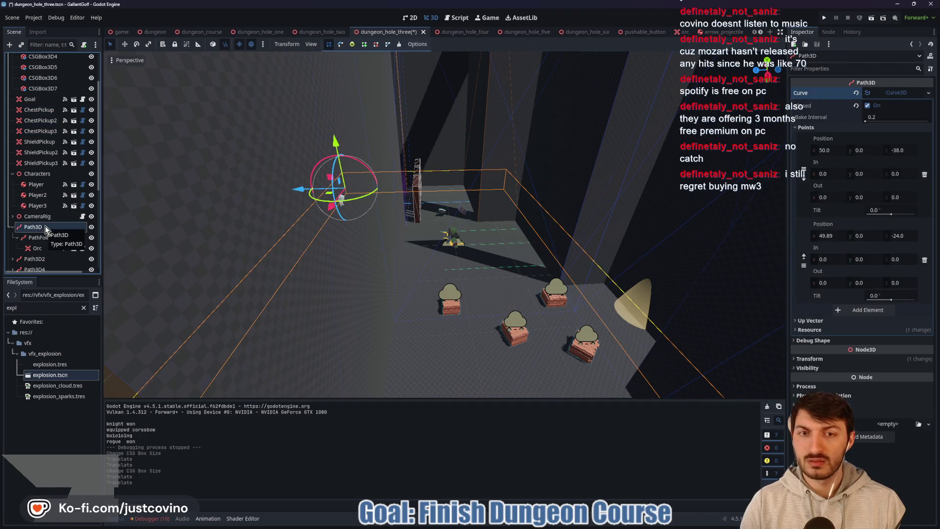
drag(291, 190, 283, 194)
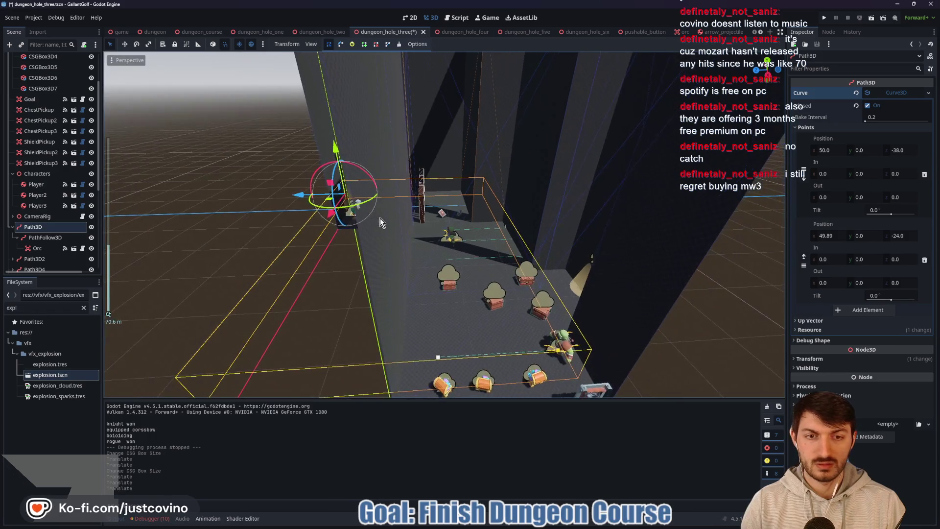
scroll(372, 206, up, 3)
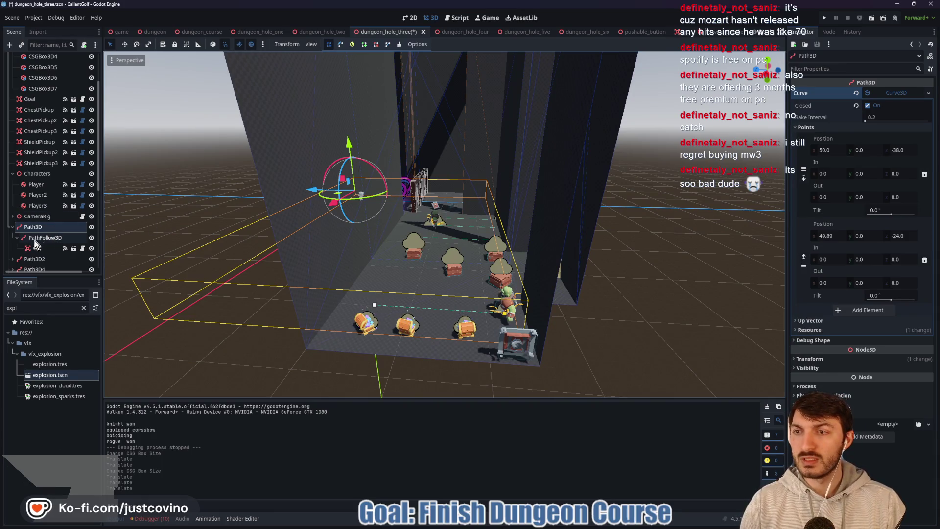
click(12, 215)
click(12, 216)
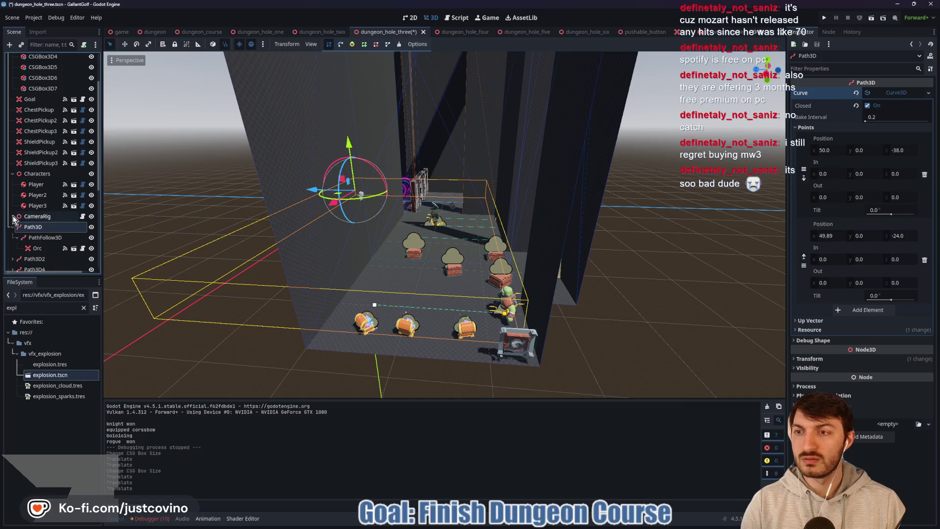
click(26, 239)
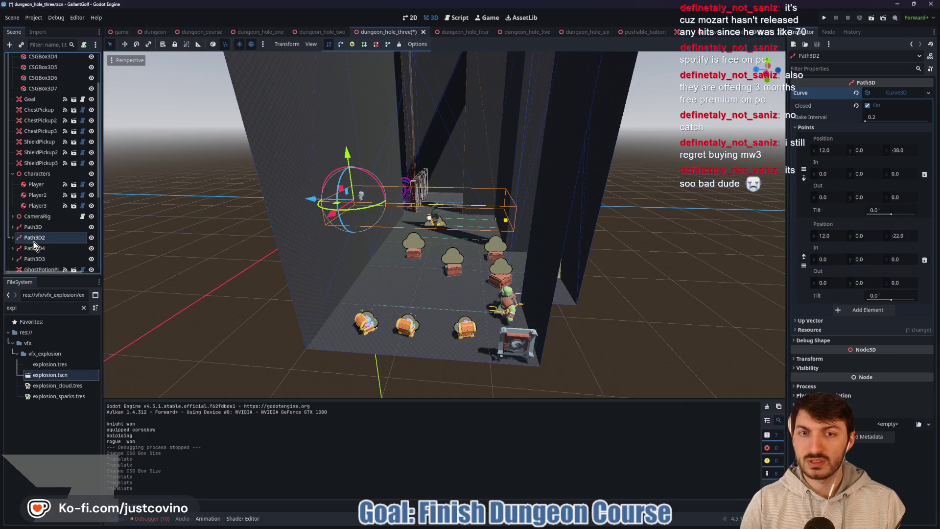
drag(307, 199, 292, 199)
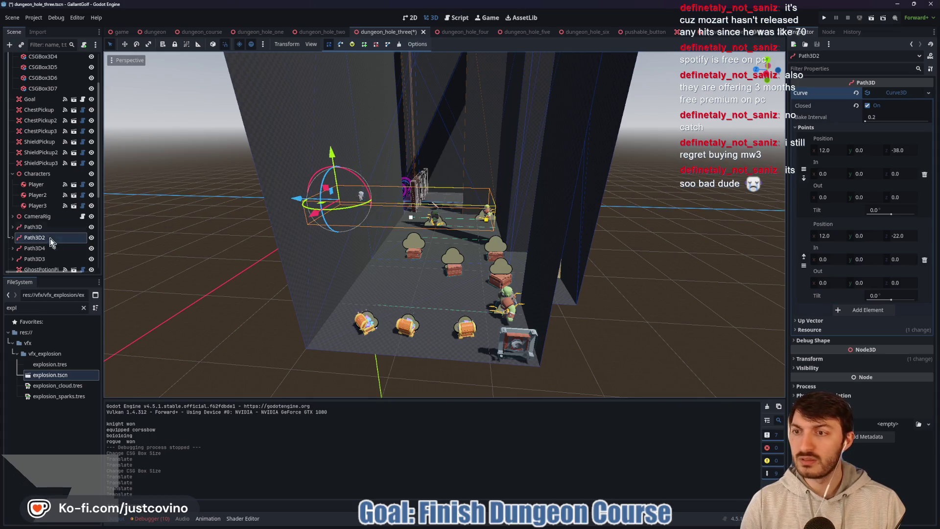
Compare curve points of Path3D4, Path3D2 and Path3D3, shift Path3D3 along X, and save
click(26, 247)
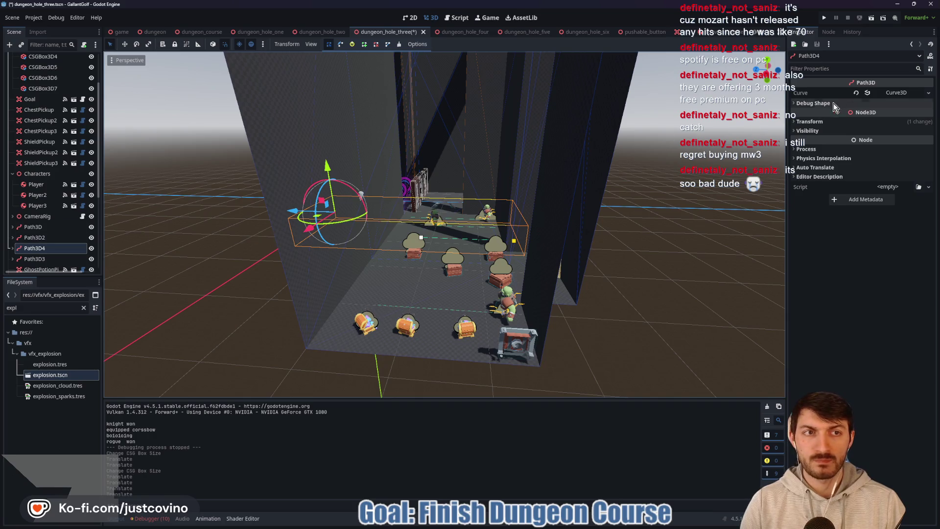
click(887, 92)
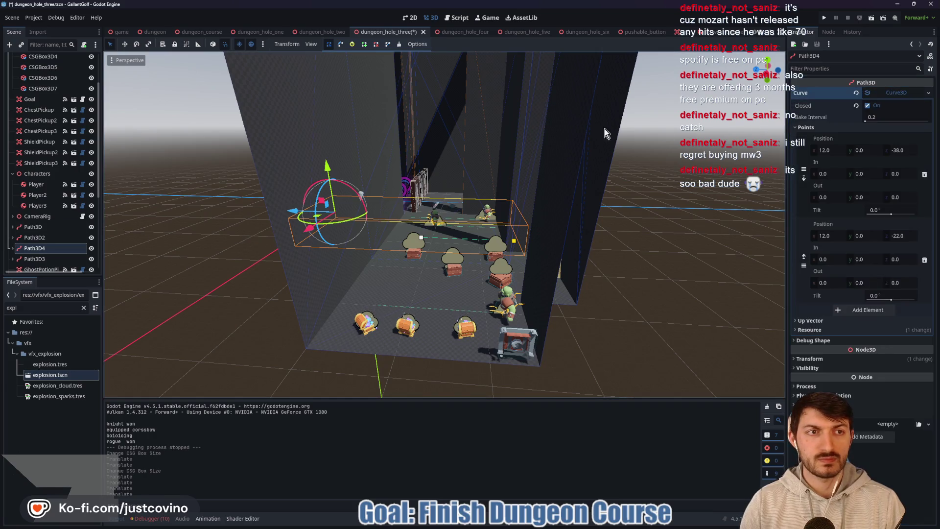
click(39, 238)
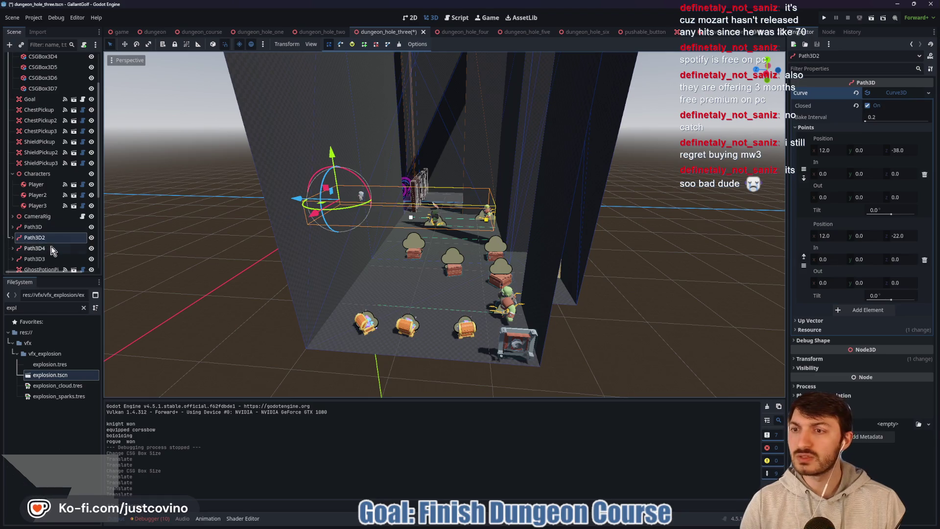
click(30, 258)
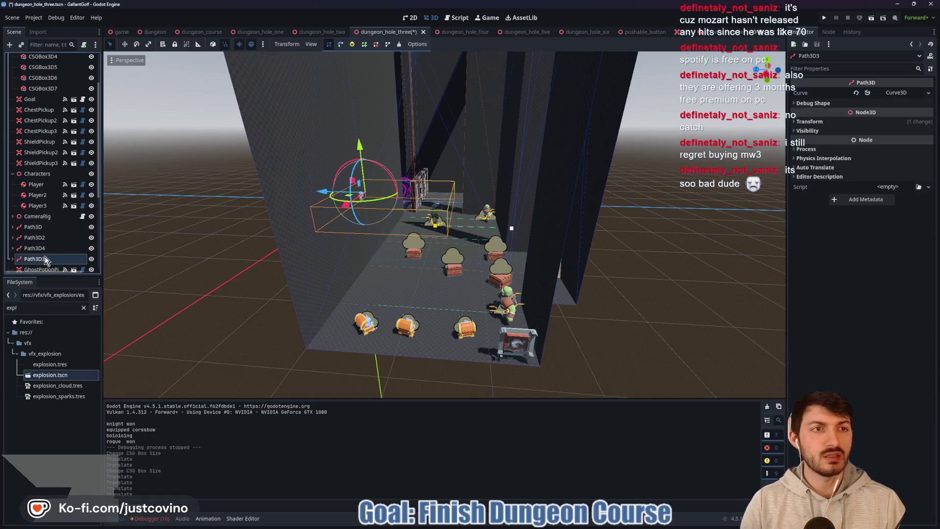
click(900, 95)
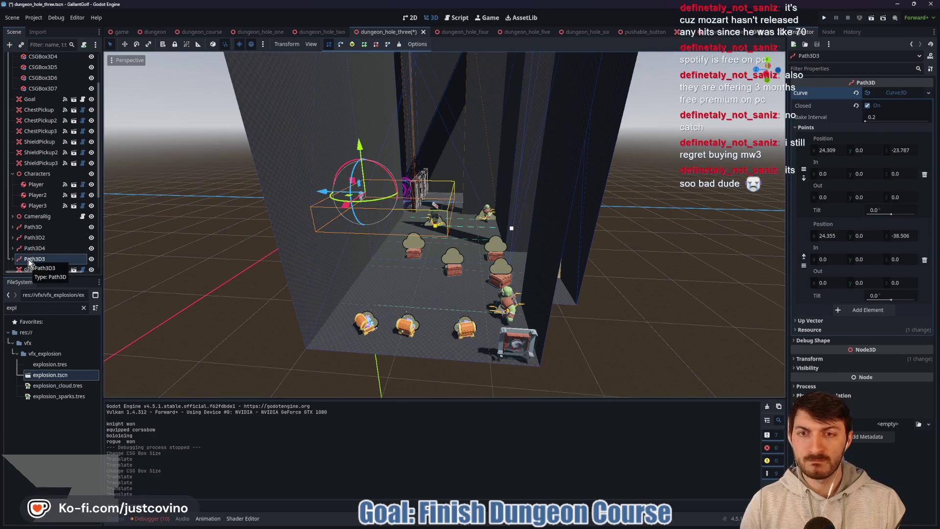
drag(319, 188, 302, 187)
key(ctrl+s)
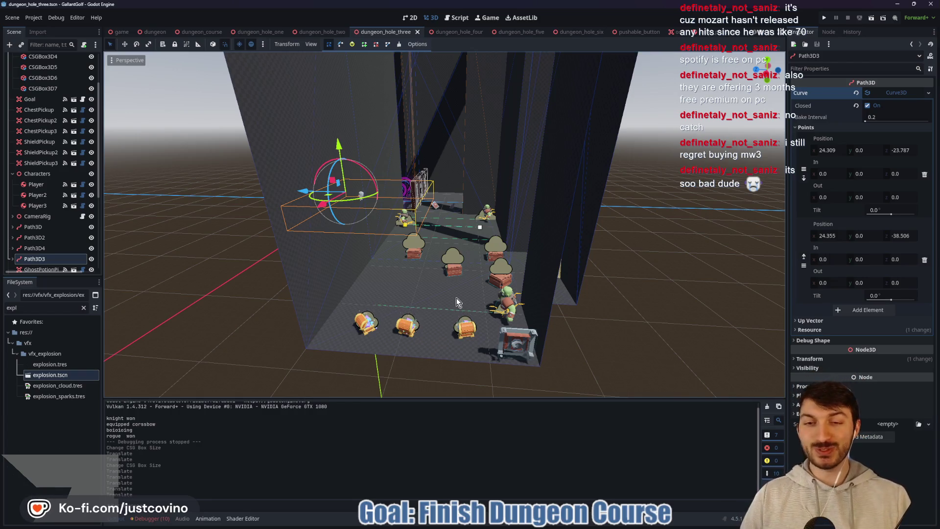
Move the Path3D4 enemy path left along X and save the scene
click(49, 248)
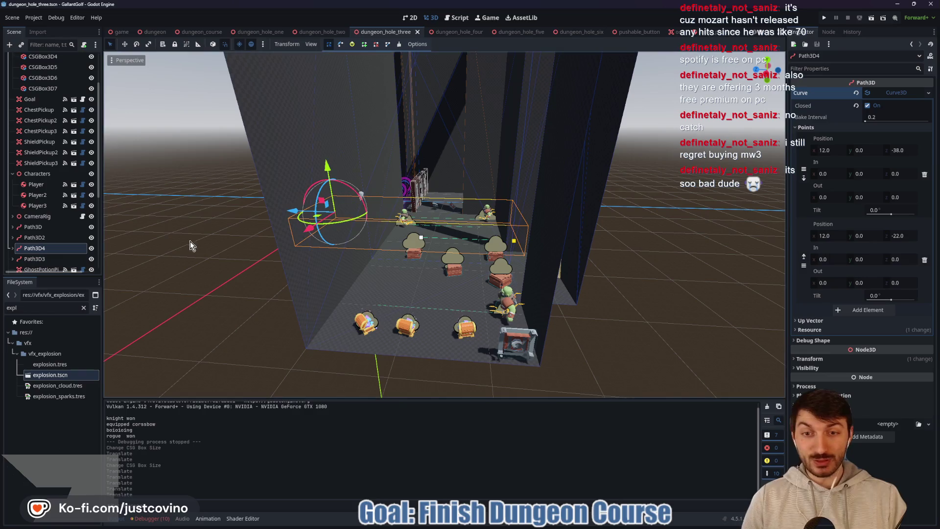
drag(289, 214, 273, 213)
key(ctrl+s)
scroll(44, 235, down, 3)
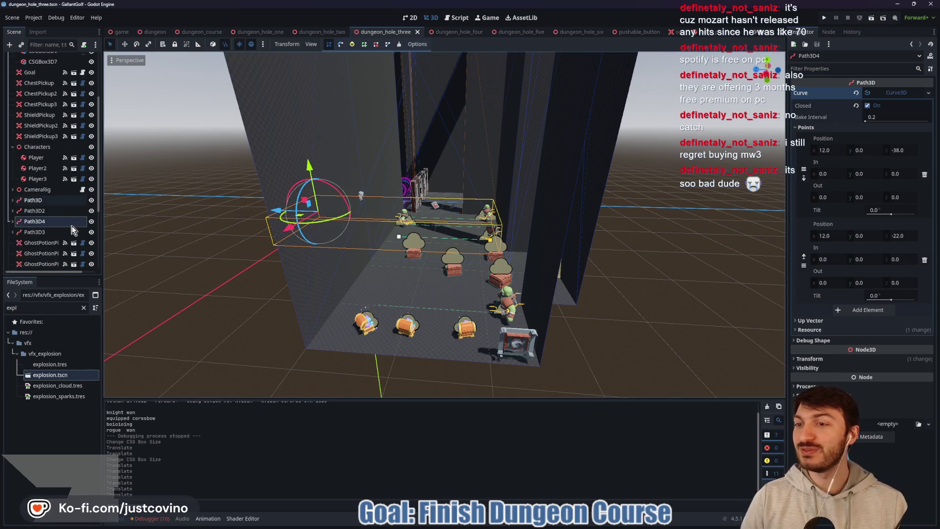
mouse_move(234, 214)
mouse_down()
mouse_move(346, 241)
mouse_move(504, 255)
mouse_up()
scroll(504, 255, up, 6)
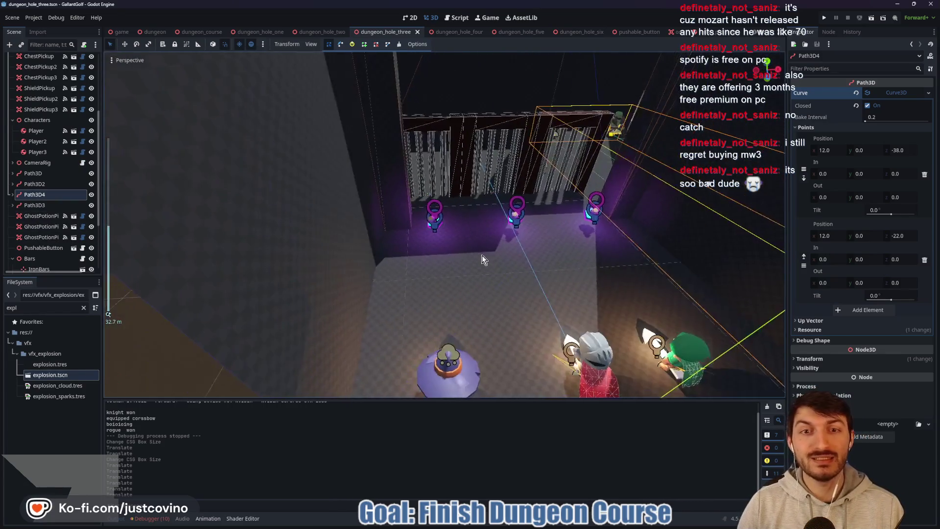
Select the Bars gate and slide it 2 units along Z
click(39, 258)
mouse_move(339, 242)
mouse_down()
mouse_move(508, 224)
mouse_move(413, 222)
mouse_move(354, 234)
mouse_up()
scroll(395, 225, down, 2)
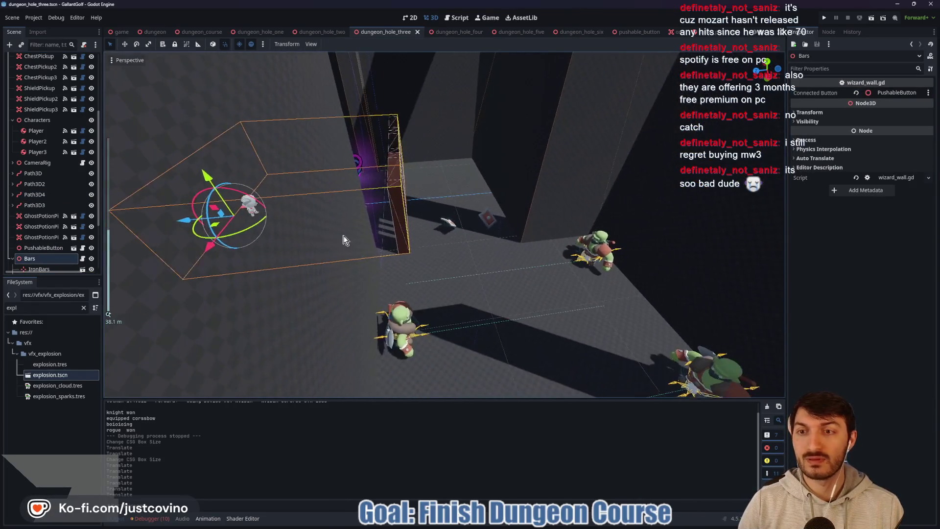
drag(177, 222, 145, 219)
Push Bars further along Z, line up the three GhostPotionPickups in front, and save
drag(301, 253, 399, 246)
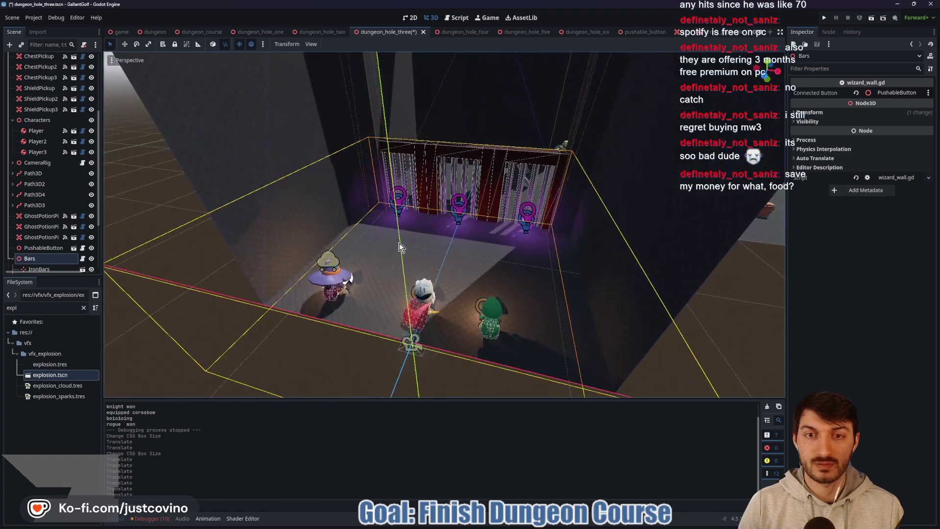
click(48, 211)
shift+click(34, 236)
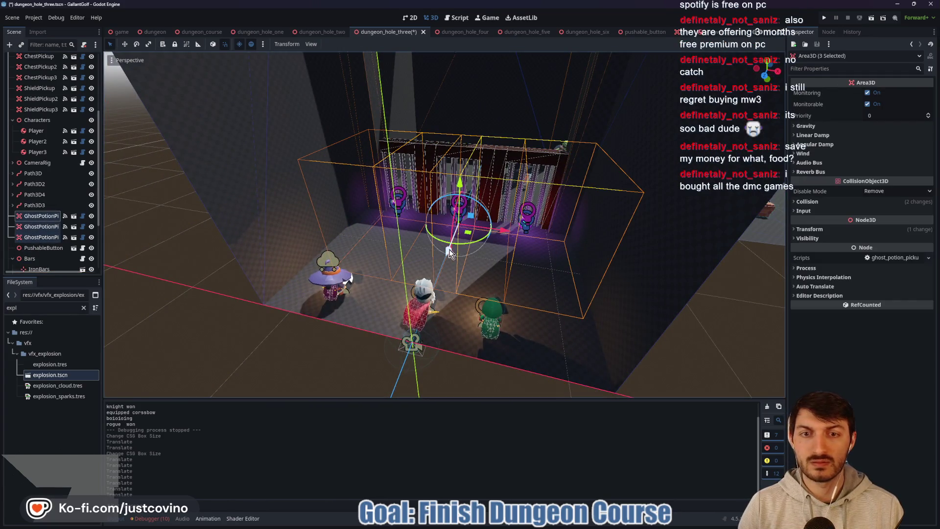
drag(451, 249, 450, 263)
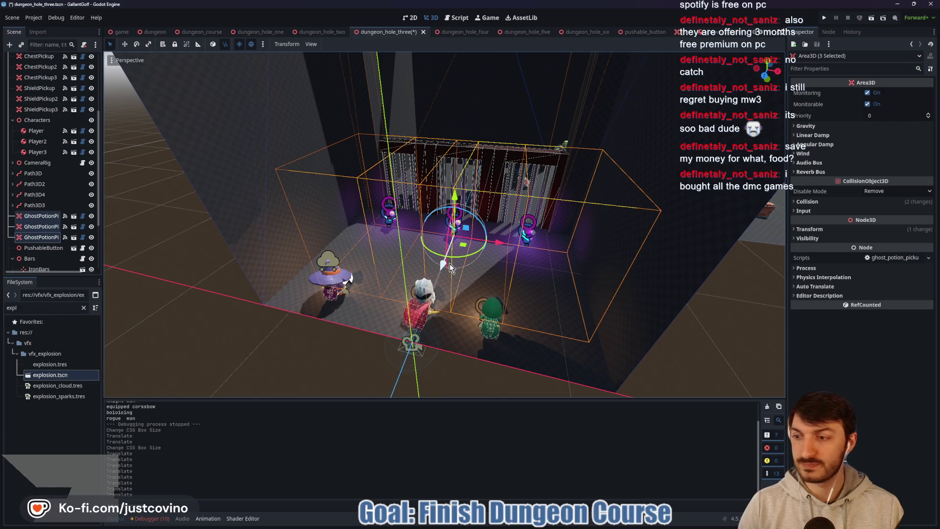
key(ctrl+s)
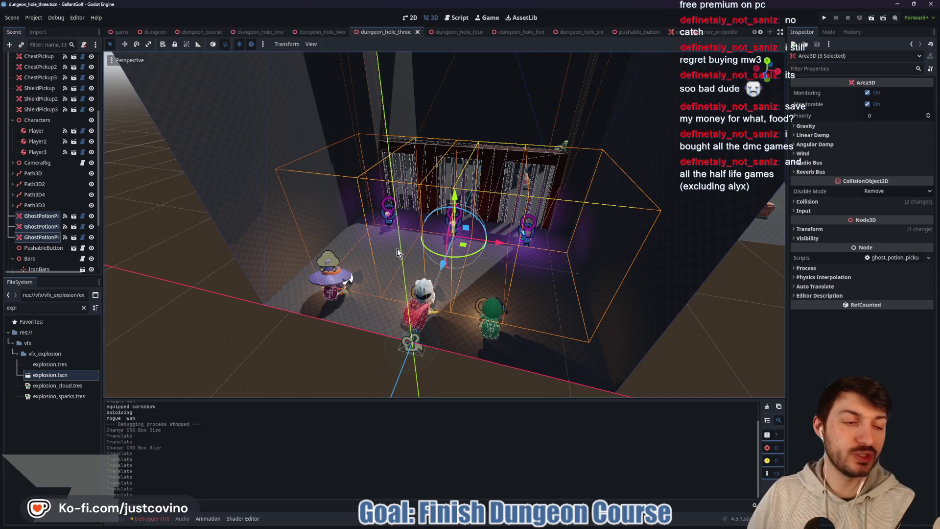
click(184, 263)
Save the scene and drag ShieldPickup3 to a new spot in the bars room
key(ctrl+s)
click(36, 257)
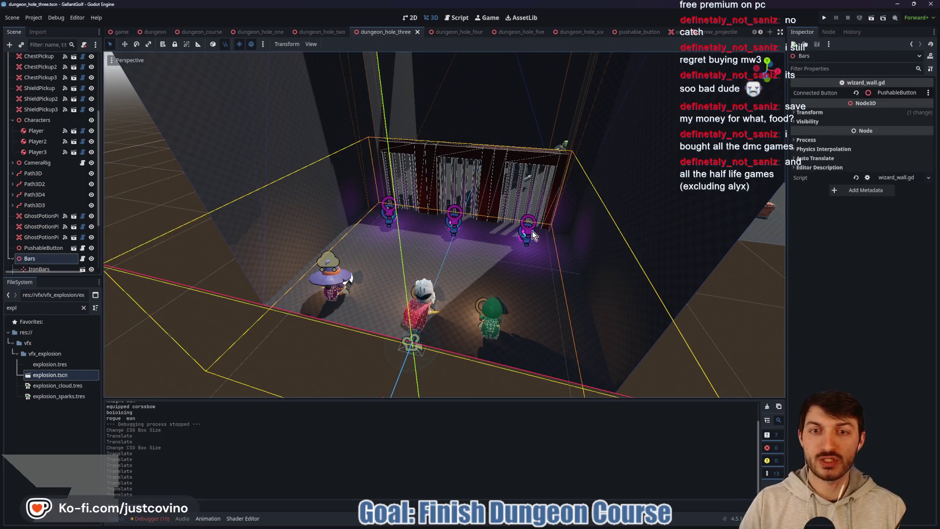
drag(532, 231, 527, 262)
mouse_move(375, 213)
mouse_down()
mouse_move(556, 212)
mouse_move(514, 150)
mouse_move(546, 160)
mouse_move(498, 145)
mouse_move(526, 153)
mouse_up()
mouse_move(410, 140)
mouse_down()
mouse_move(380, 150)
mouse_move(514, 168)
mouse_up()
click(427, 142)
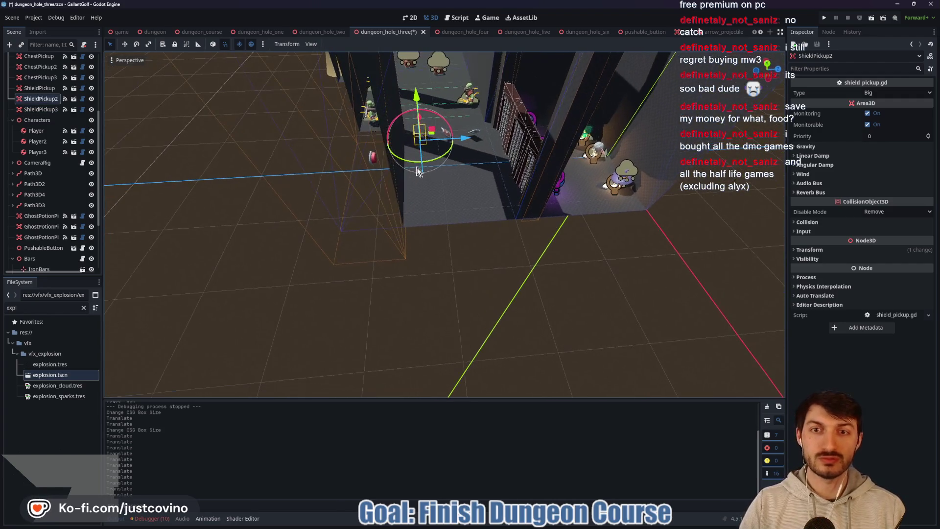
Slide the PushableButton to a new floor position along its X axis and save
click(375, 157)
scroll(431, 171, up, 3)
mouse_move(450, 188)
mouse_down()
mouse_move(425, 129)
mouse_move(444, 239)
mouse_move(462, 273)
mouse_move(507, 291)
mouse_move(629, 256)
mouse_move(625, 239)
mouse_move(627, 249)
mouse_move(601, 235)
mouse_up()
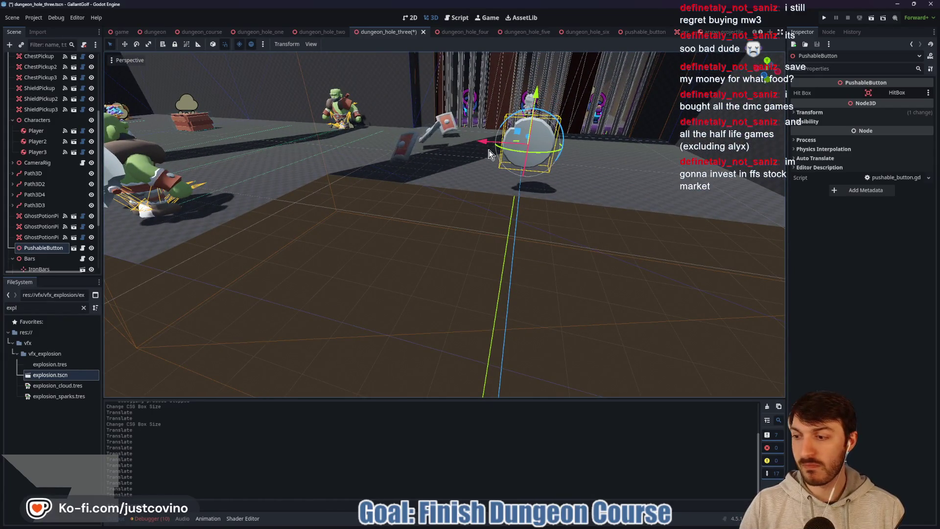
key(ctrl+s)
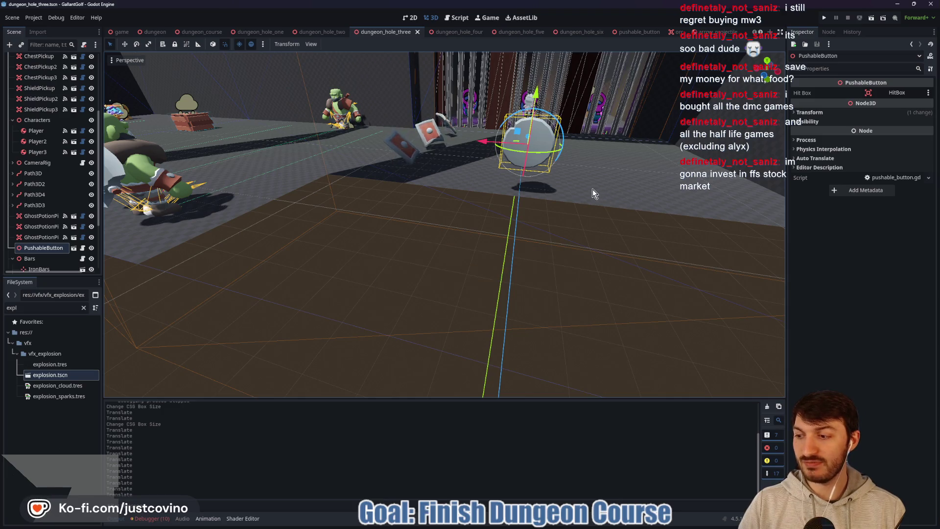
drag(592, 189, 484, 192)
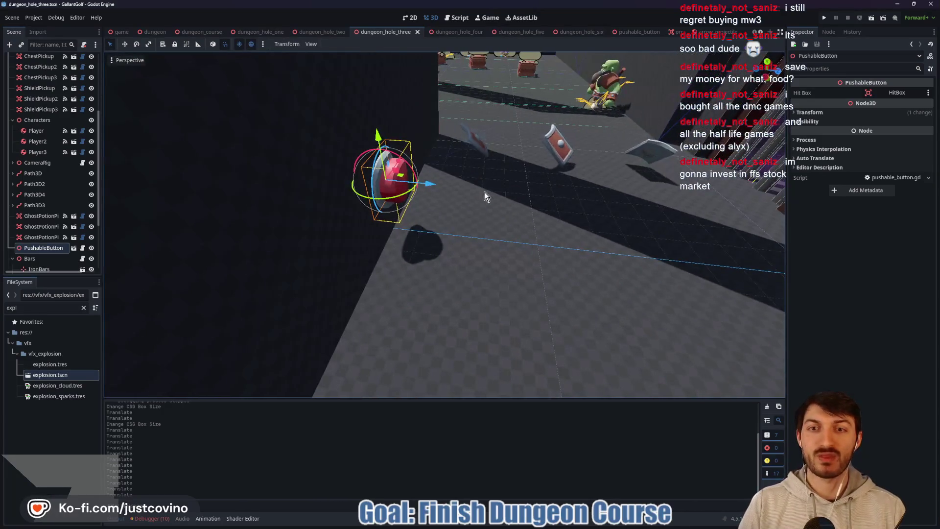
mouse_move(429, 184)
mouse_down()
mouse_move(457, 191)
mouse_move(448, 193)
mouse_up()
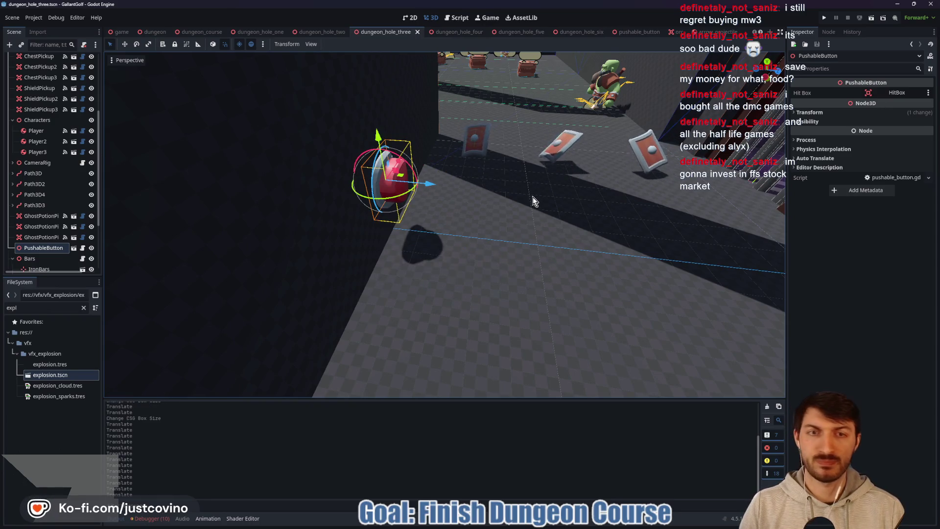
mouse_move(534, 199)
mouse_down()
mouse_move(489, 230)
mouse_move(698, 231)
mouse_move(605, 199)
mouse_move(512, 192)
mouse_up()
scroll(528, 232, down, 2)
mouse_move(385, 175)
mouse_down()
mouse_move(498, 190)
mouse_move(659, 171)
mouse_move(650, 163)
mouse_up()
key(ctrl+s)
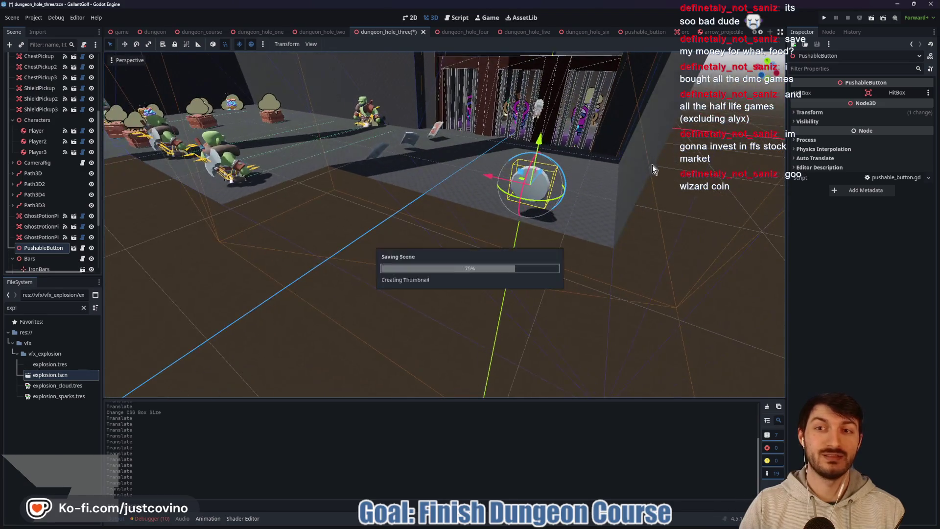
mouse_move(268, 208)
mouse_down()
mouse_move(416, 195)
mouse_move(384, 234)
mouse_move(557, 193)
mouse_up()
scroll(17, 218, down, 2)
Select CrateTrap through CrateTrap4 and move all four crates 2 units along Z
scroll(17, 218, down, 3)
click(37, 230)
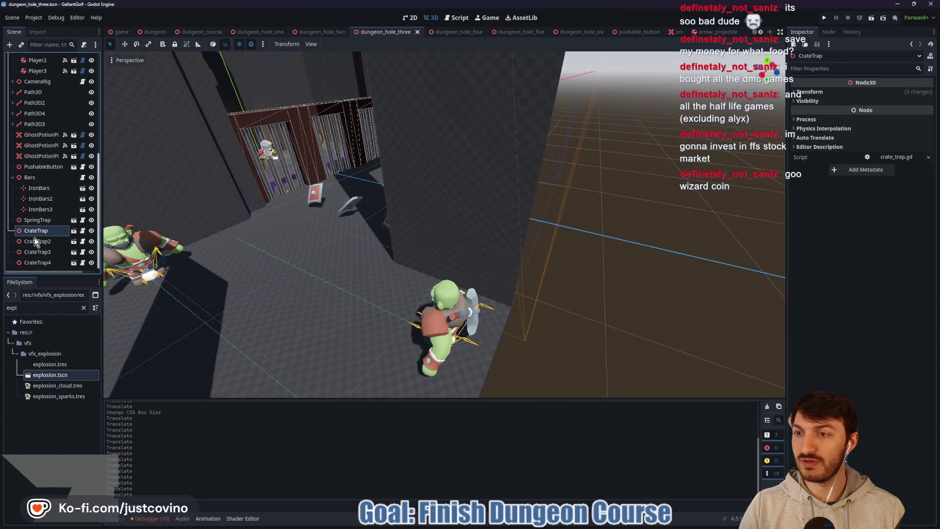
shift+click(43, 262)
key(f)
scroll(390, 278, down, 2)
drag(424, 281, 407, 283)
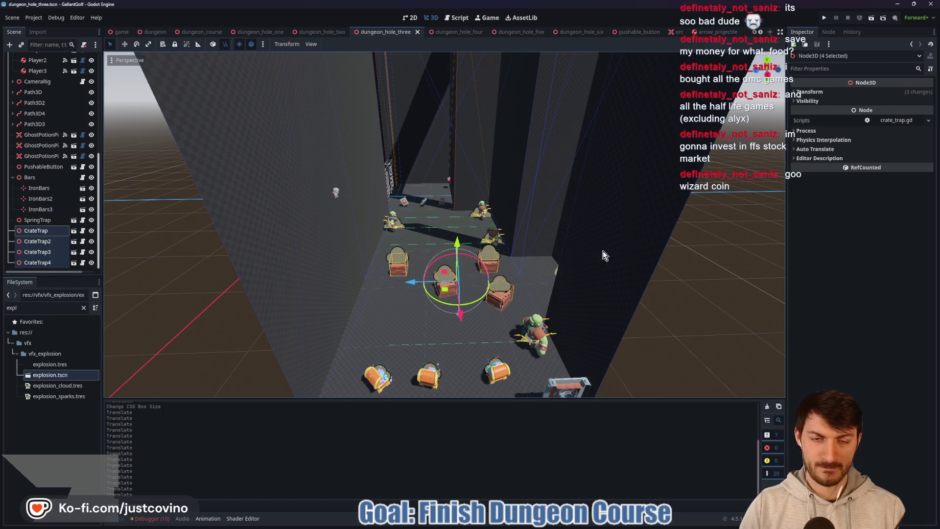
drag(603, 251, 641, 261)
Move the Goal area 2 units along Z and save dungeon_hole_three
click(608, 247)
drag(572, 270, 554, 272)
mouse_move(637, 259)
mouse_down()
mouse_move(685, 253)
mouse_move(678, 250)
mouse_move(670, 291)
mouse_up()
key(ctrl+s)
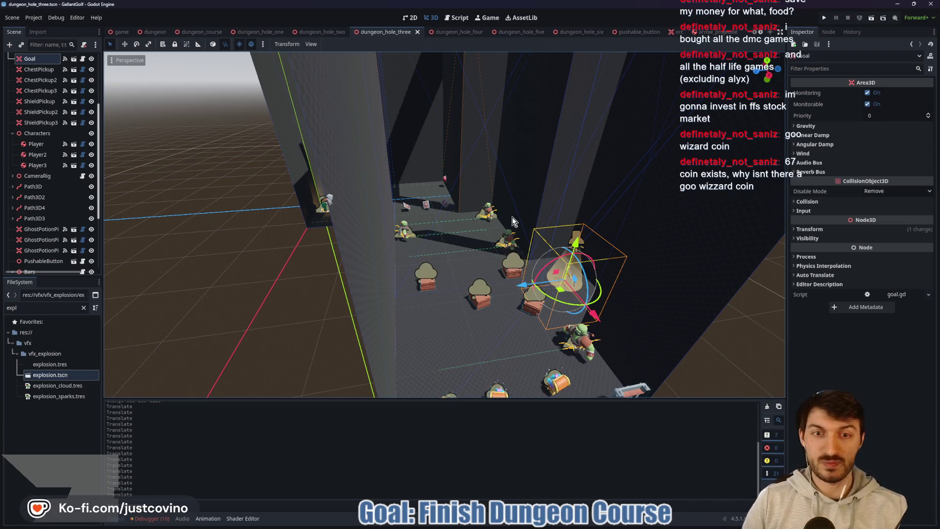
Slide the SpringTrap left along the floor, look over the dungeon, then switch to dungeon_hole_four
scroll(422, 243, down, 5)
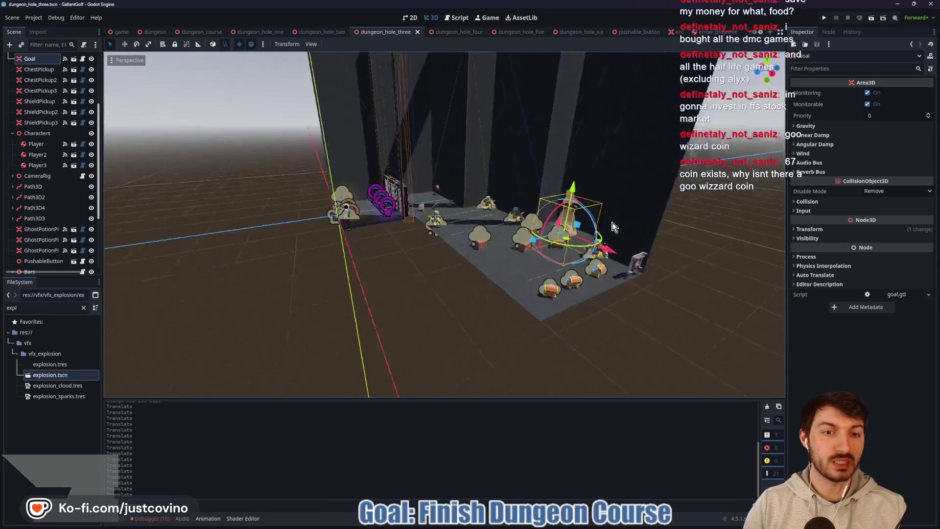
click(488, 302)
drag(489, 303, 416, 291)
drag(217, 245, 387, 284)
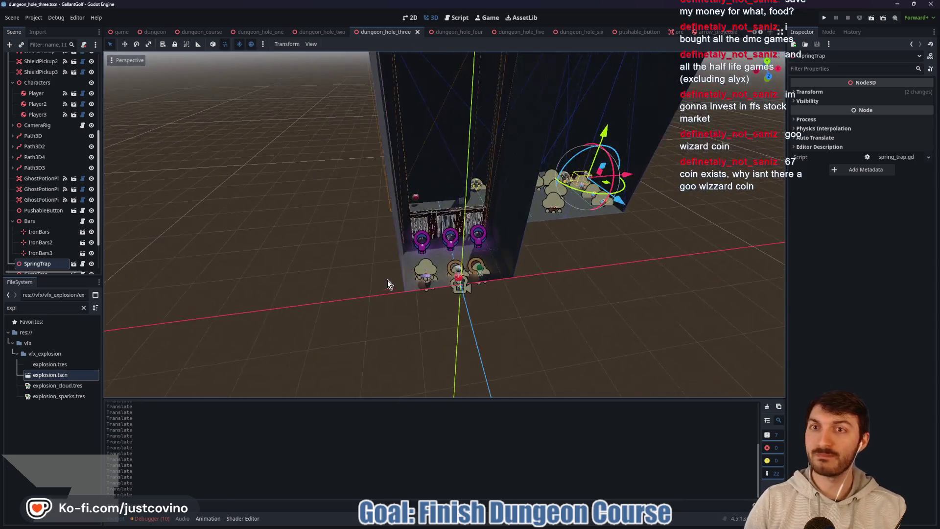
mouse_move(502, 244)
mouse_down()
mouse_move(507, 254)
mouse_move(588, 250)
mouse_move(348, 201)
mouse_up()
mouse_move(576, 256)
mouse_down()
mouse_move(676, 257)
mouse_move(527, 264)
mouse_move(439, 245)
mouse_up()
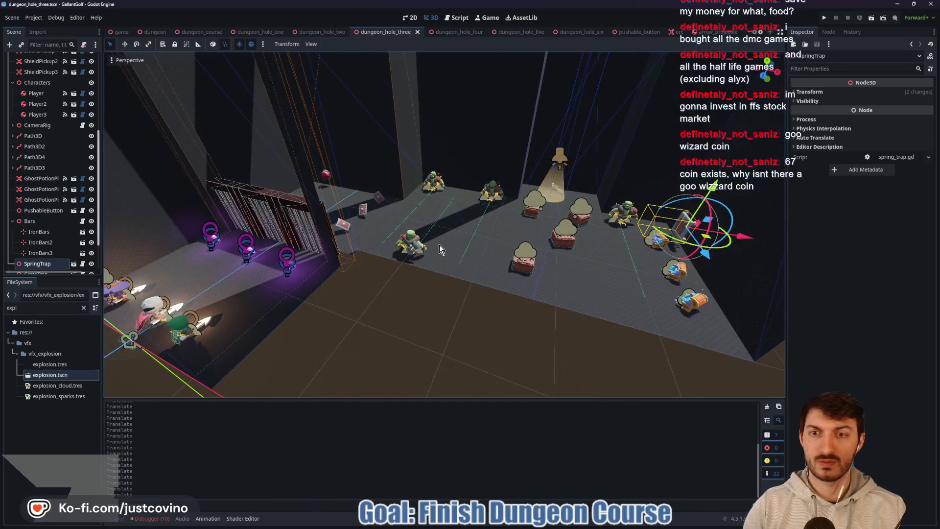
mouse_move(374, 181)
mouse_down()
mouse_move(395, 204)
mouse_move(409, 201)
mouse_up()
click(448, 31)
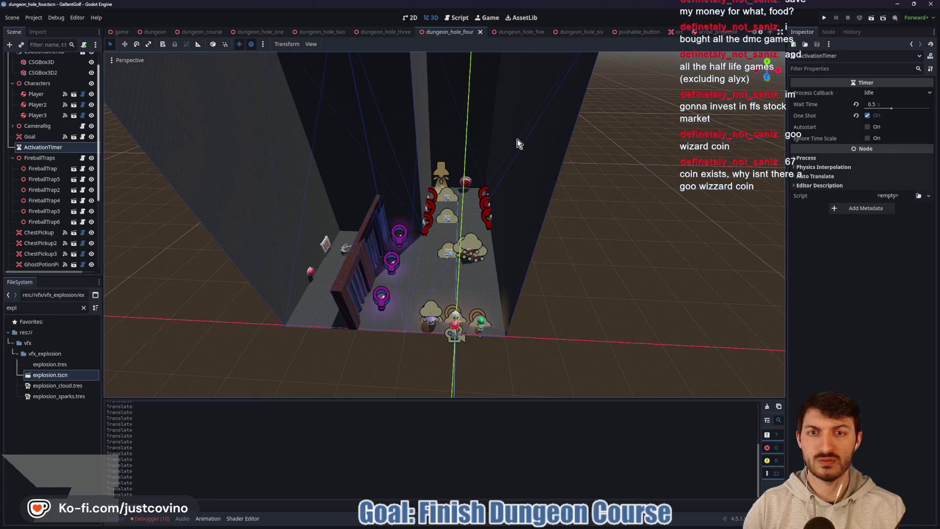
Look around dungeon_hole_five, then bring up the dungeon_course scene
click(520, 33)
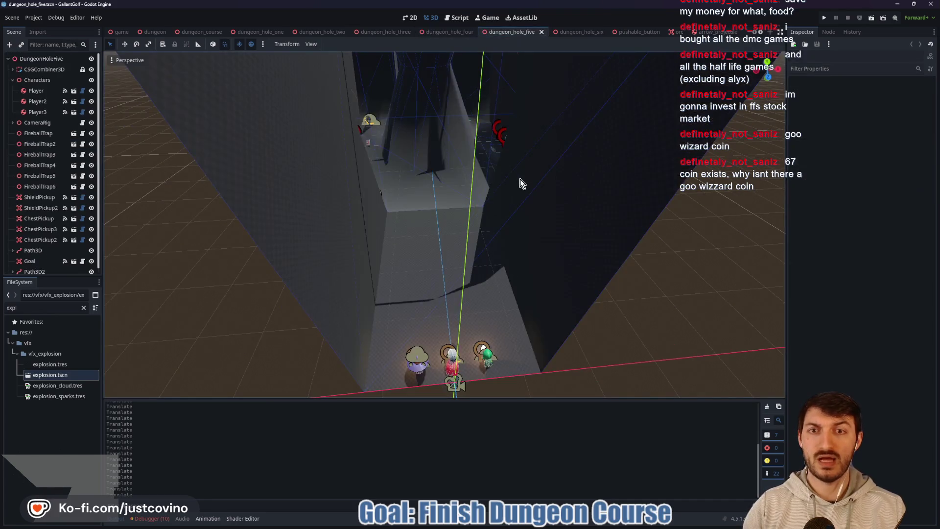
mouse_move(536, 223)
mouse_down()
mouse_move(468, 230)
mouse_move(533, 217)
mouse_up()
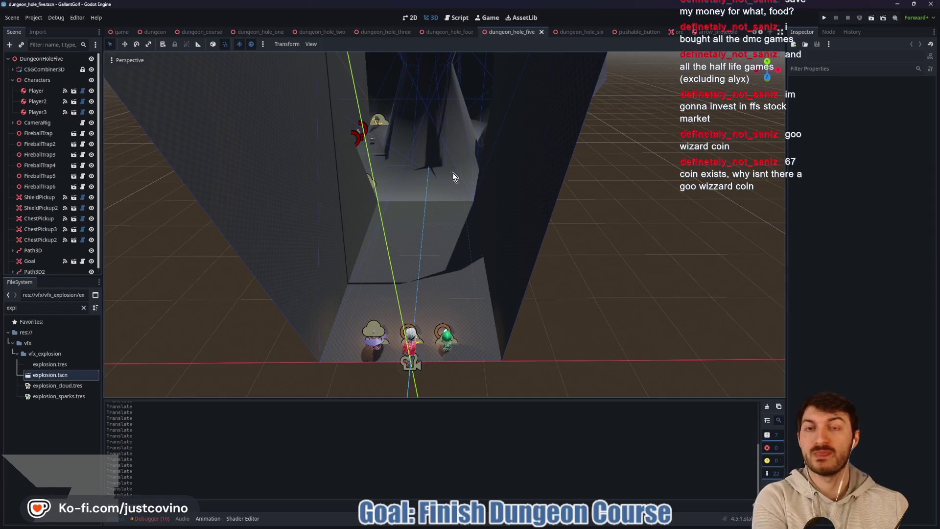
click(219, 32)
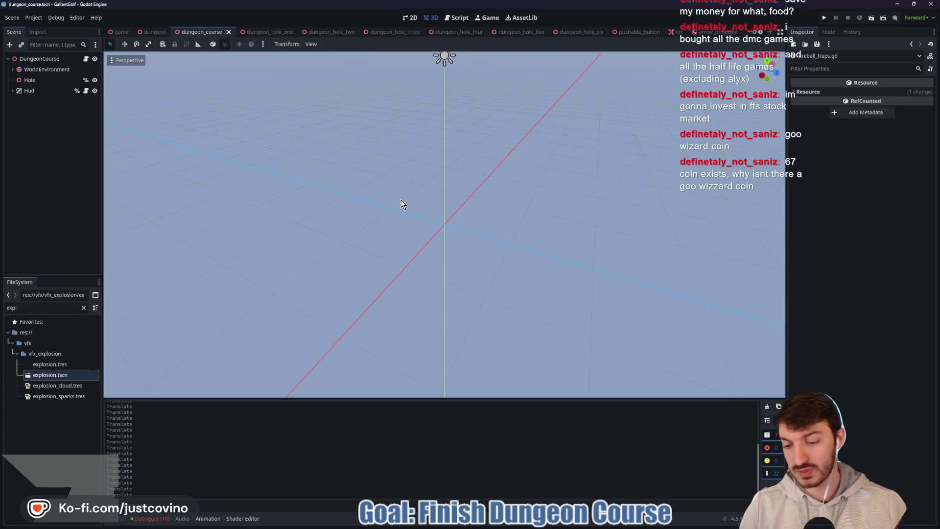
Run dungeon_course with F6 and shoot the golf ball up the first hole
key(F6)
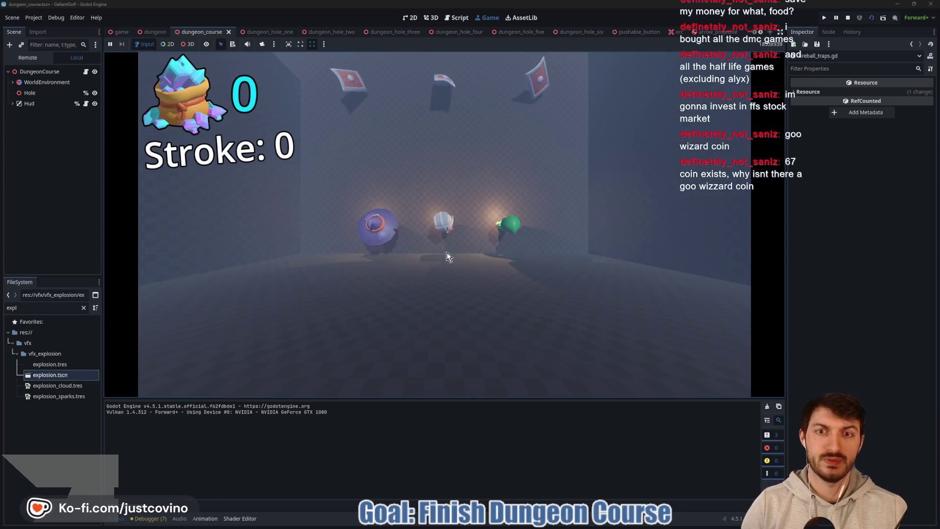
drag(446, 251, 443, 385)
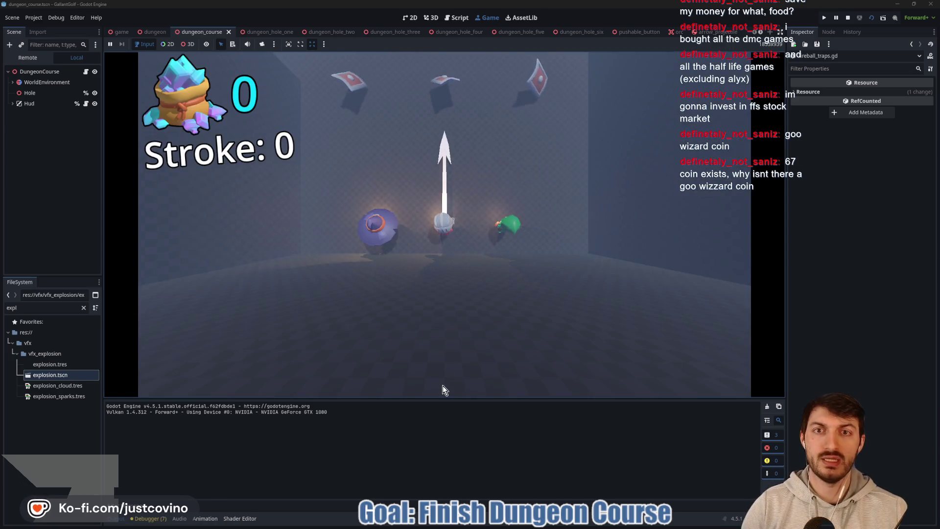
drag(446, 418, 446, 419)
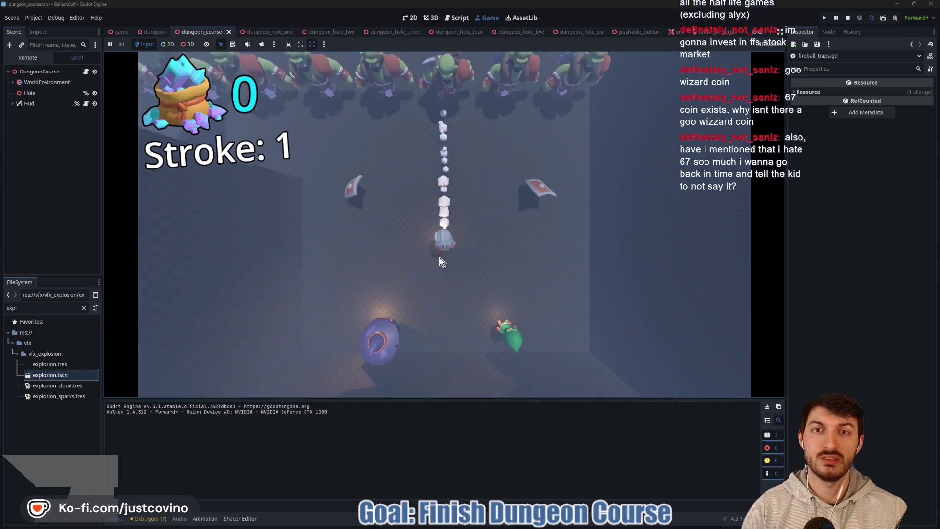
drag(437, 246, 449, 406)
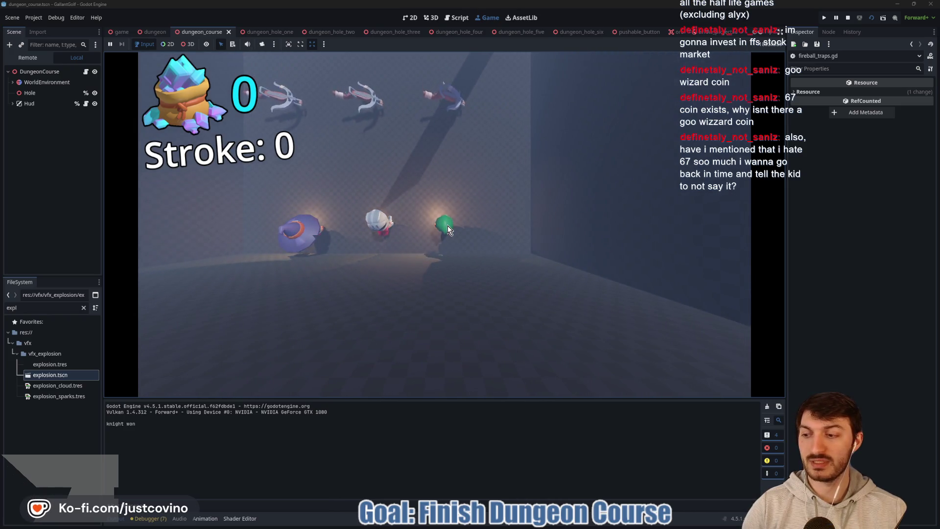
Play the next hole with the green ball until it drops in 4 strokes
mouse_move(447, 225)
mouse_down()
mouse_move(486, 331)
mouse_move(465, 404)
mouse_up()
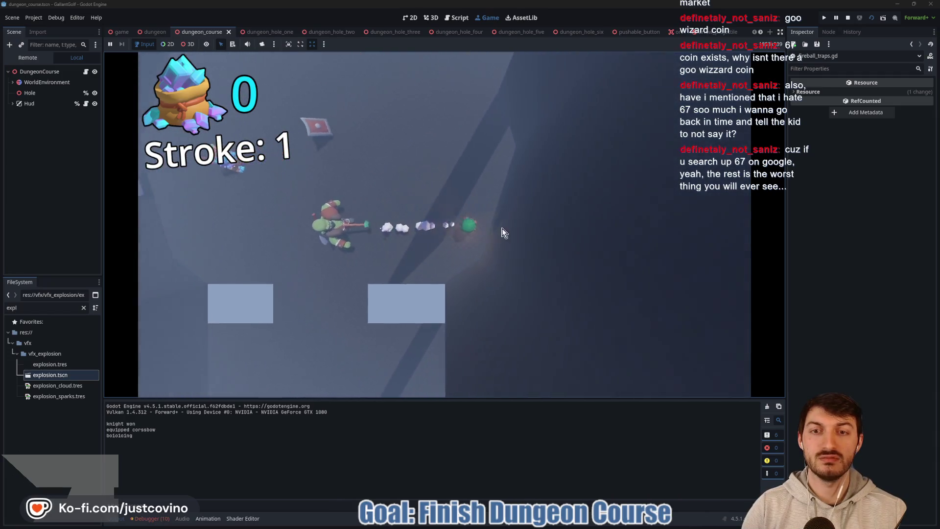
mouse_move(444, 230)
mouse_down()
mouse_move(628, 269)
mouse_move(682, 260)
mouse_up()
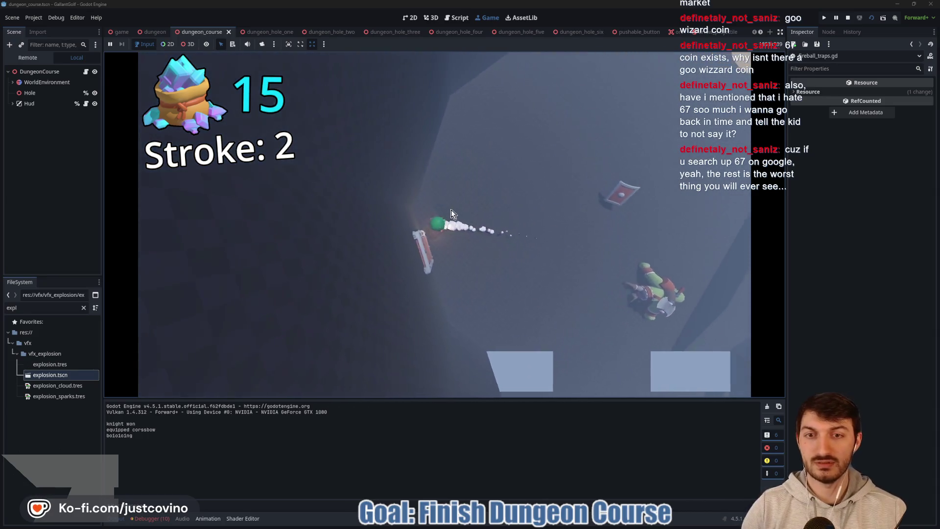
click(484, 123)
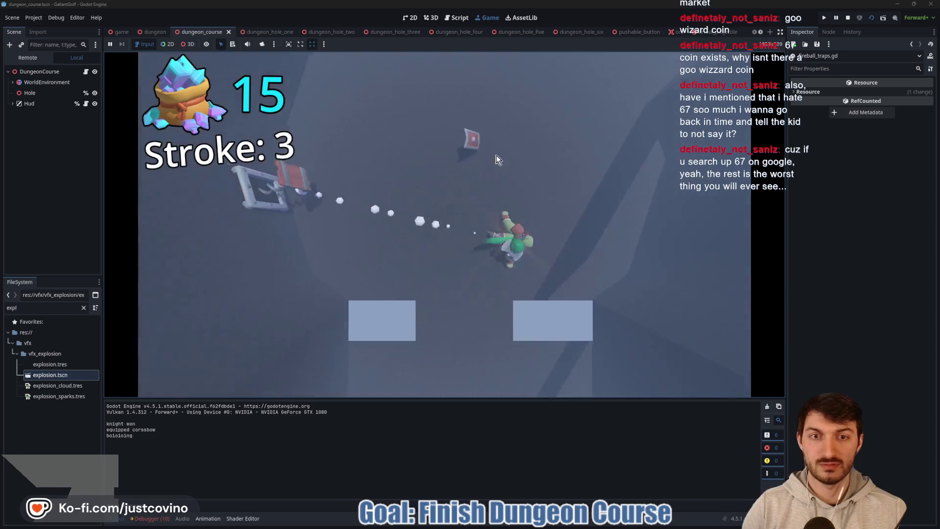
mouse_move(431, 221)
mouse_down()
mouse_move(357, 382)
mouse_move(380, 380)
mouse_up()
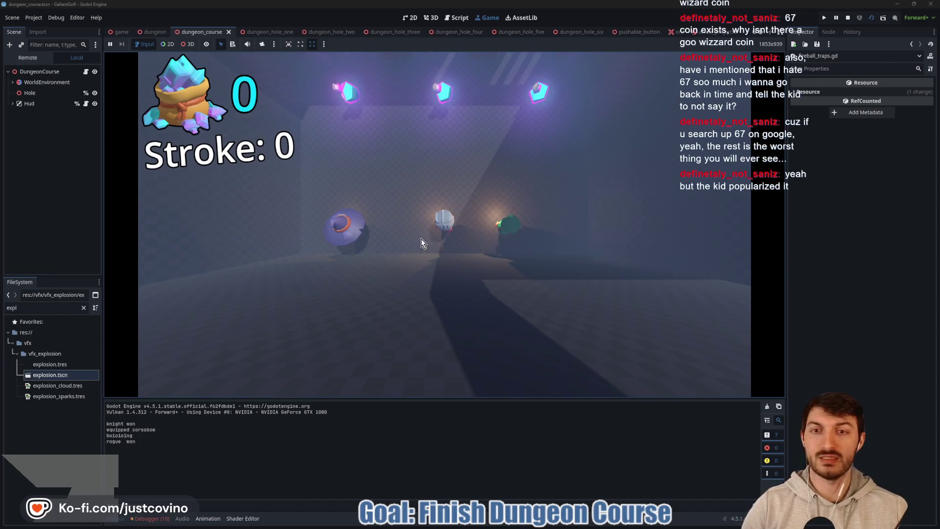
Shoot the ball past the crates and toward the knight until the hole completes in 6 strokes
mouse_move(413, 225)
mouse_down()
mouse_move(442, 334)
mouse_move(444, 404)
mouse_move(434, 421)
mouse_up()
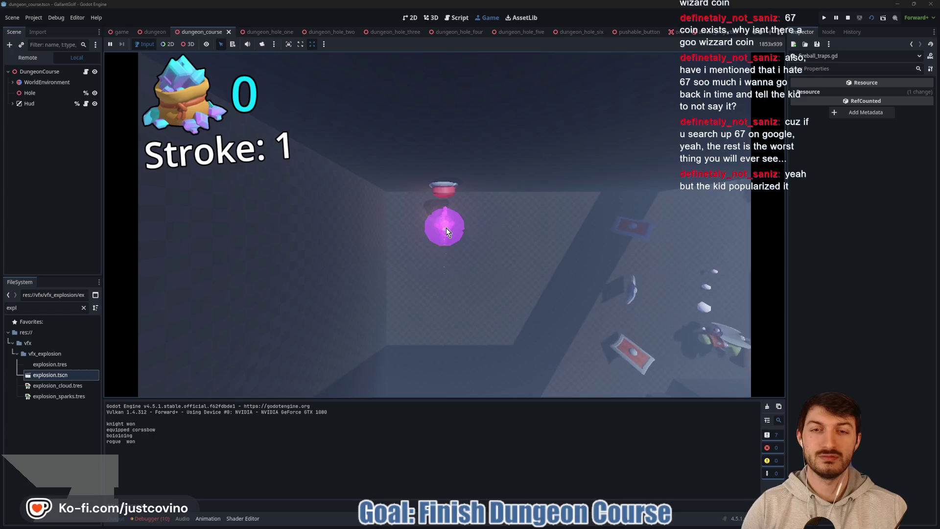
drag(446, 228, 447, 260)
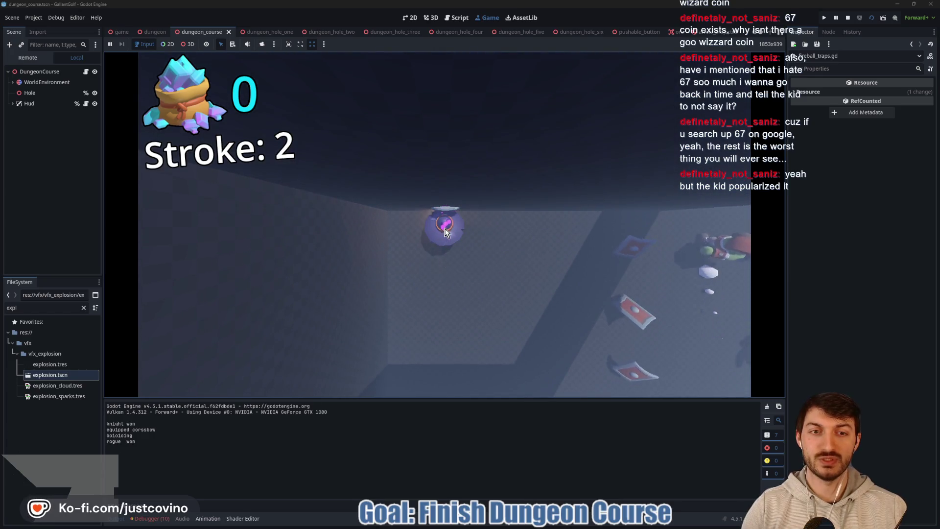
drag(446, 231, 433, 139)
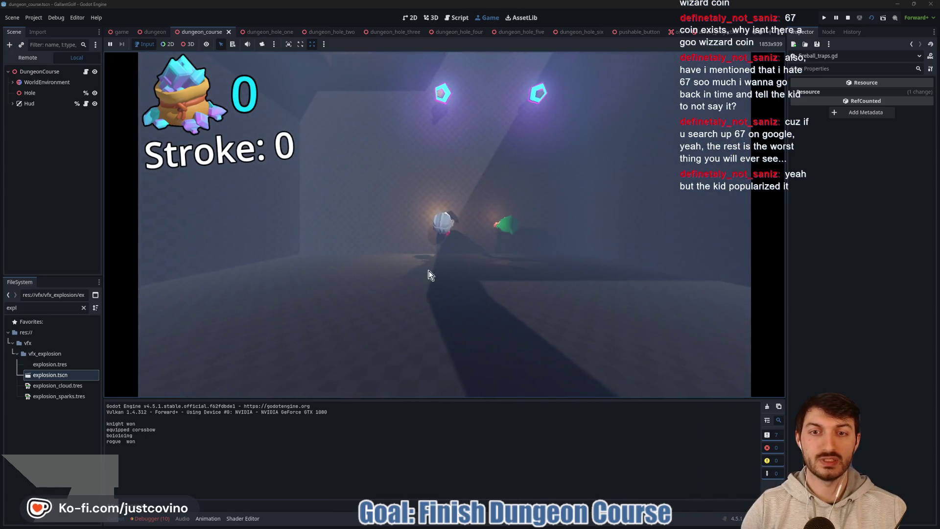
mouse_move(433, 272)
mouse_down()
mouse_move(384, 417)
mouse_move(424, 372)
mouse_up()
mouse_move(408, 230)
mouse_down()
mouse_move(311, 245)
mouse_move(386, 245)
mouse_move(265, 286)
mouse_move(190, 294)
mouse_move(289, 229)
mouse_up()
mouse_move(465, 237)
mouse_down()
mouse_move(372, 356)
mouse_move(269, 253)
mouse_up()
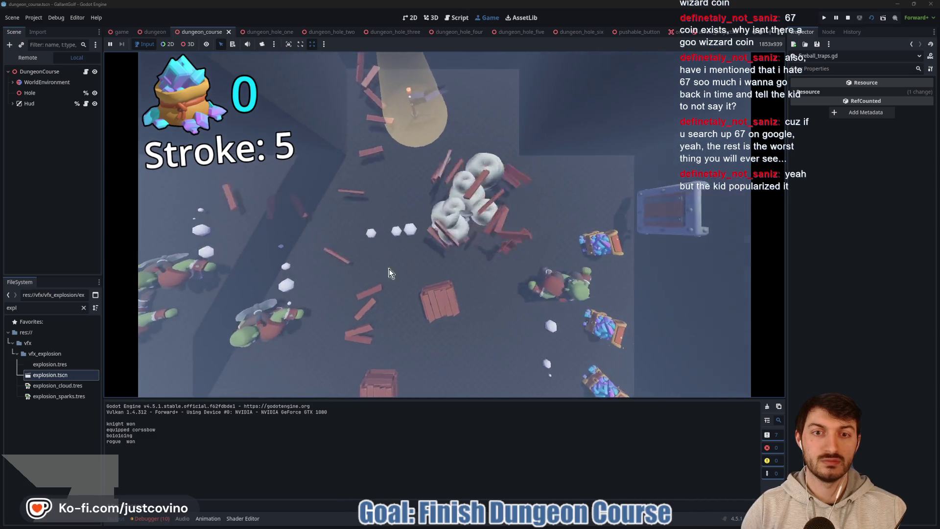
drag(450, 230, 261, 231)
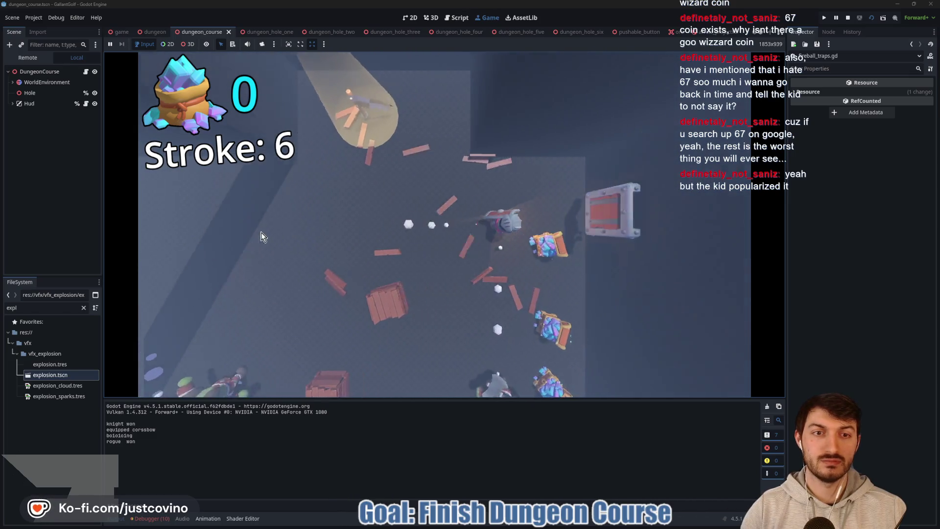
drag(437, 246, 542, 383)
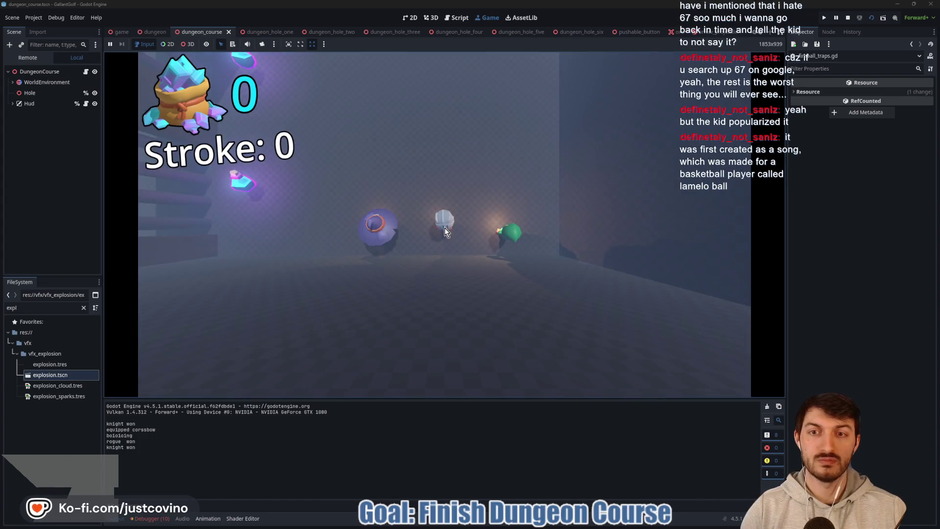
Play through the new hole, finishing it with a final upward shot
drag(416, 239, 604, 286)
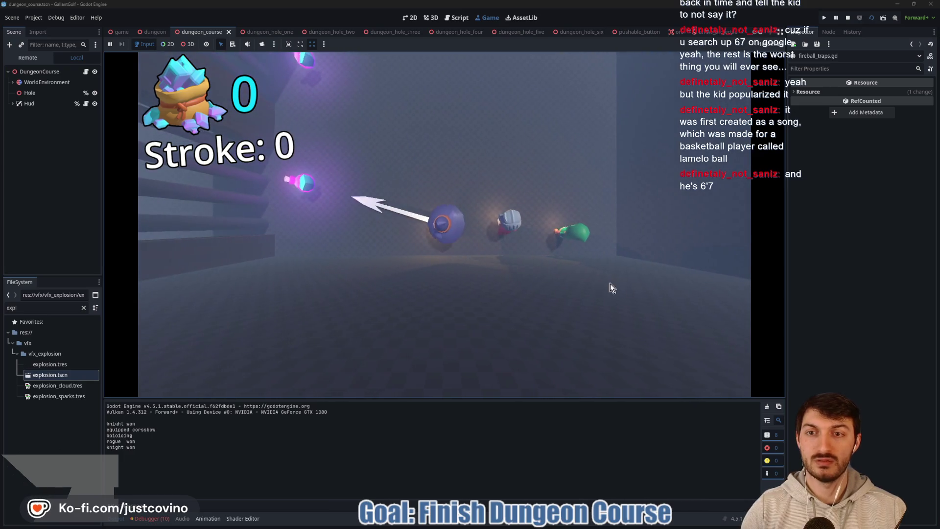
drag(666, 298, 666, 299)
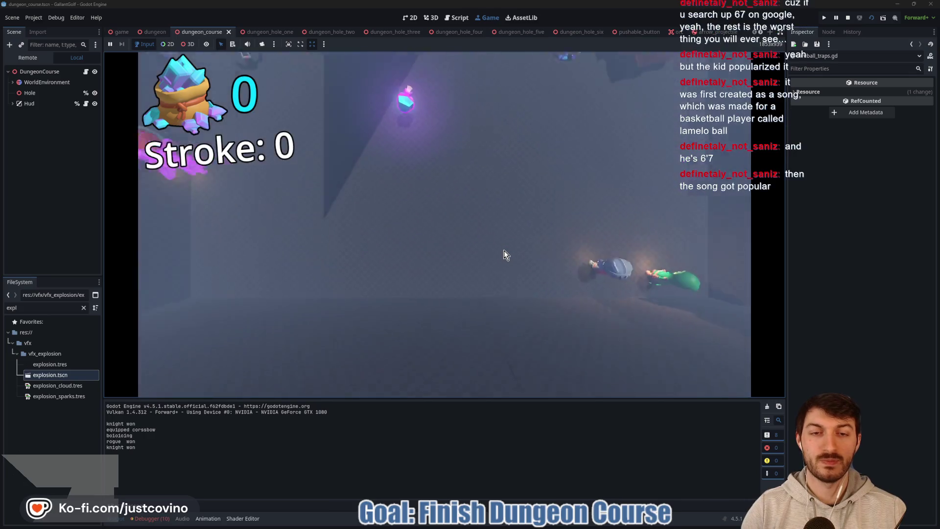
mouse_move(465, 229)
mouse_down()
mouse_move(686, 324)
mouse_move(689, 356)
mouse_up()
drag(492, 243, 672, 311)
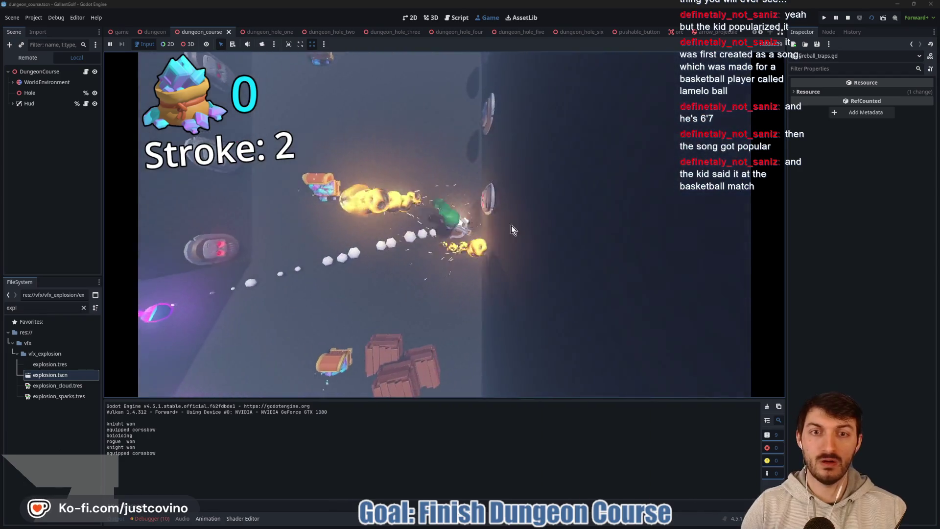
mouse_move(439, 231)
mouse_down()
mouse_move(433, 375)
mouse_move(415, 438)
mouse_up()
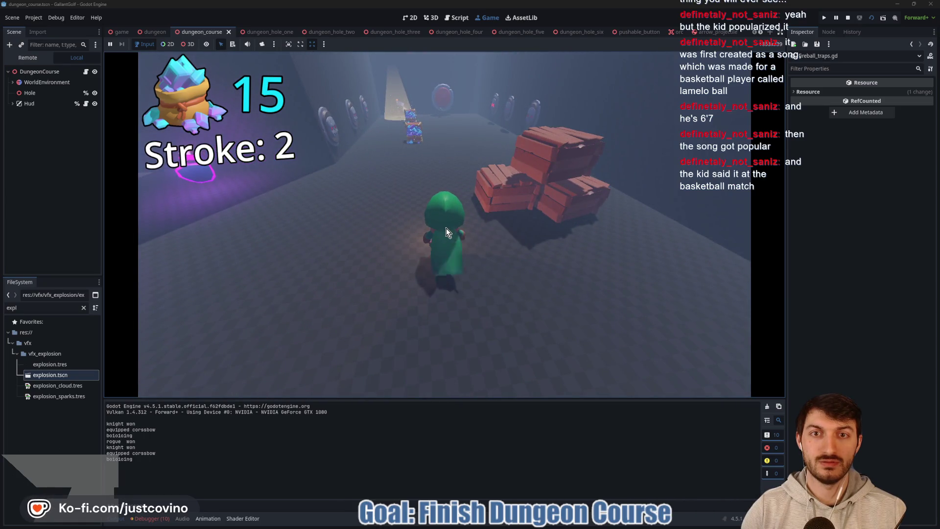
mouse_move(454, 233)
mouse_down()
mouse_move(471, 411)
mouse_move(435, 435)
mouse_up()
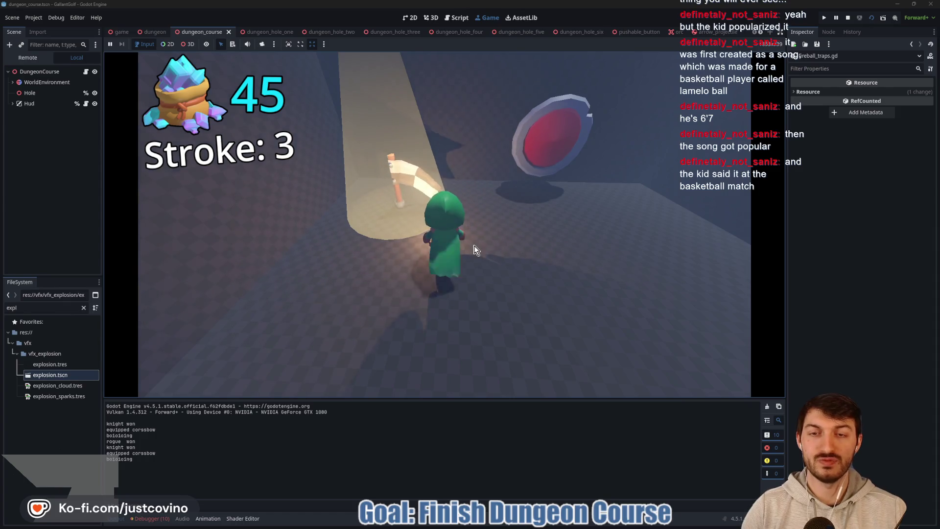
click(495, 326)
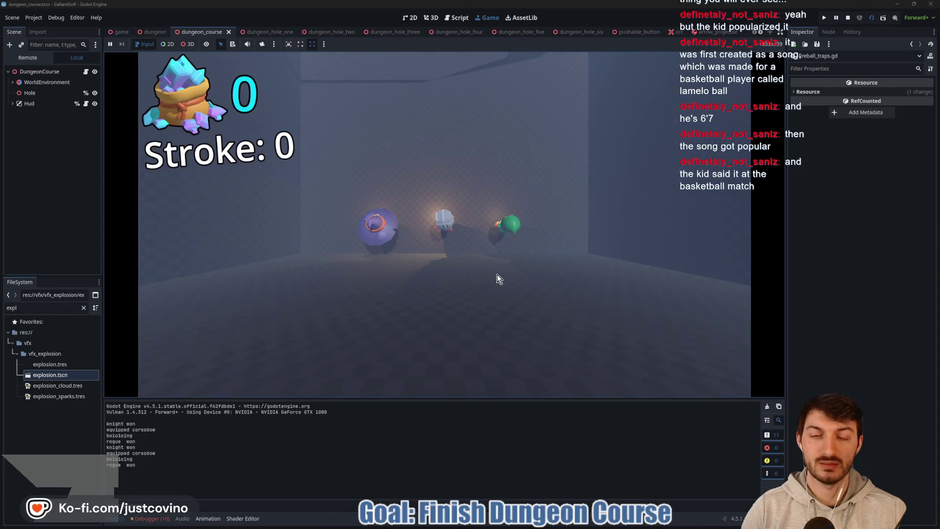
Take a series of shots with the knight ball on the following hole
click(447, 358)
click(440, 249)
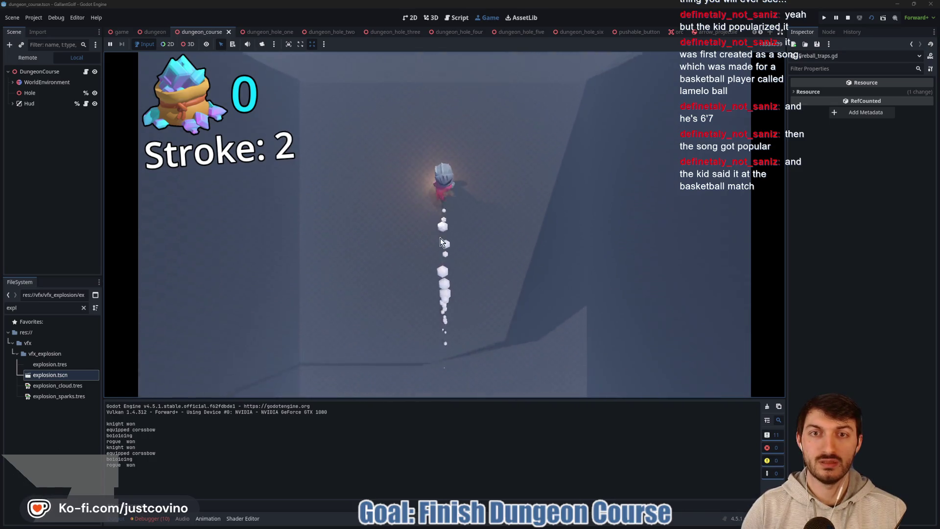
click(643, 290)
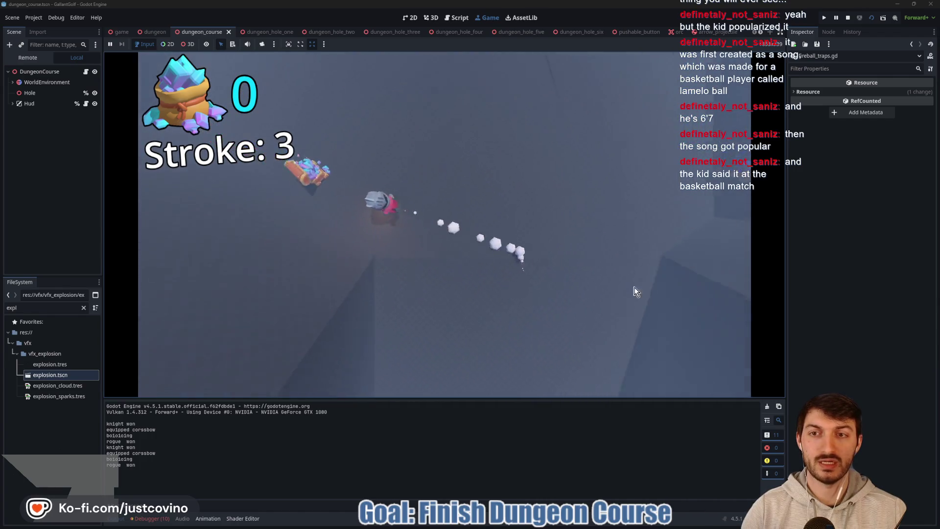
click(206, 314)
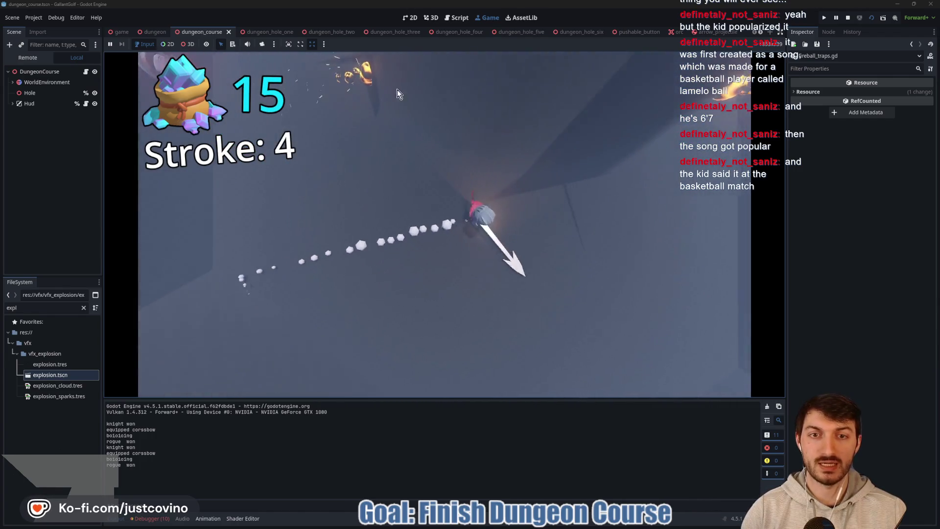
click(406, 103)
click(341, 336)
click(543, 353)
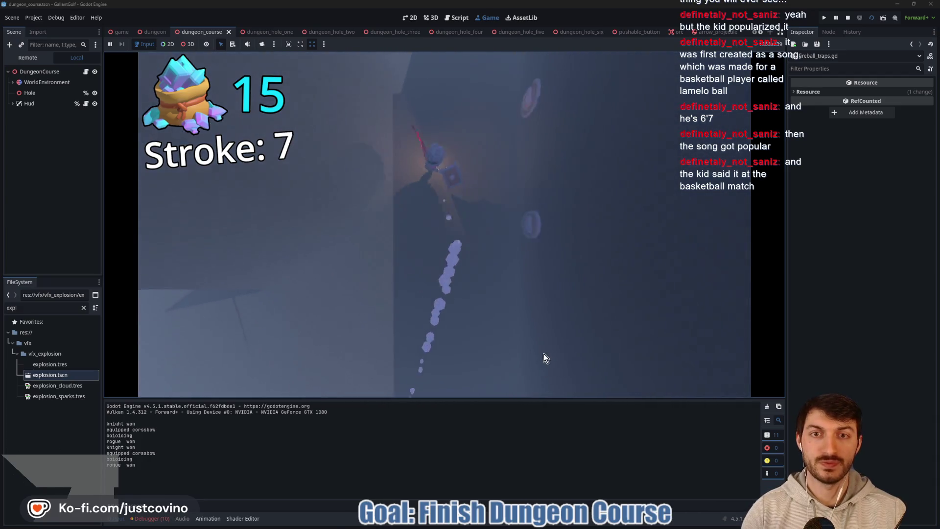
click(636, 346)
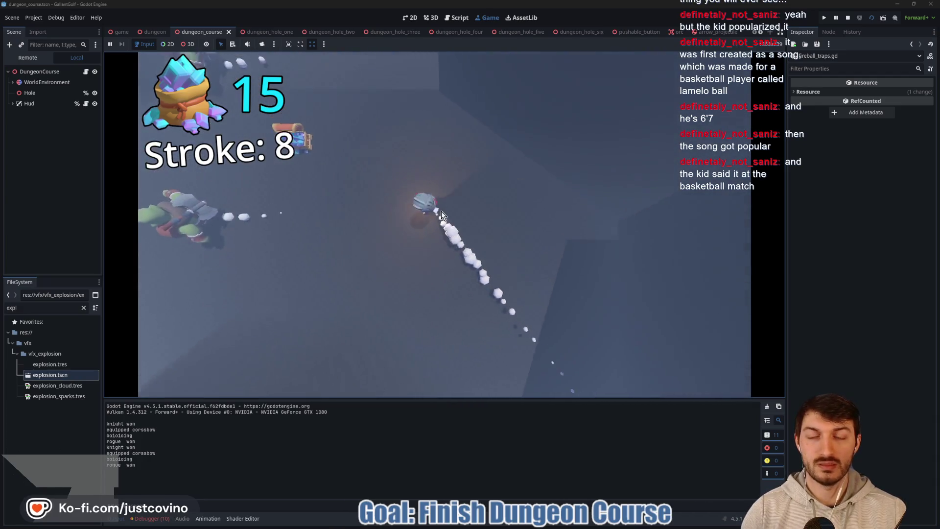
Shoot through the dungeon into the gems, raising the count to 30, then stop the game
click(480, 248)
click(483, 223)
click(300, 86)
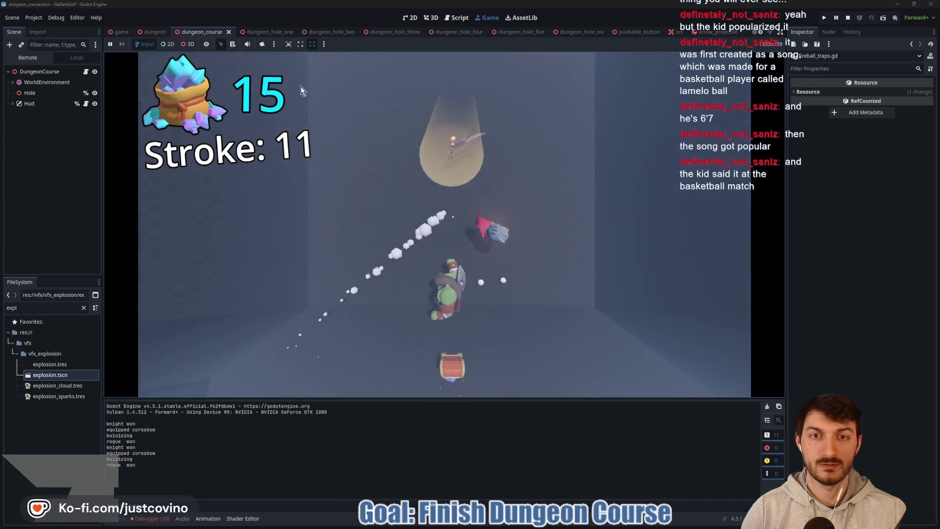
click(451, 236)
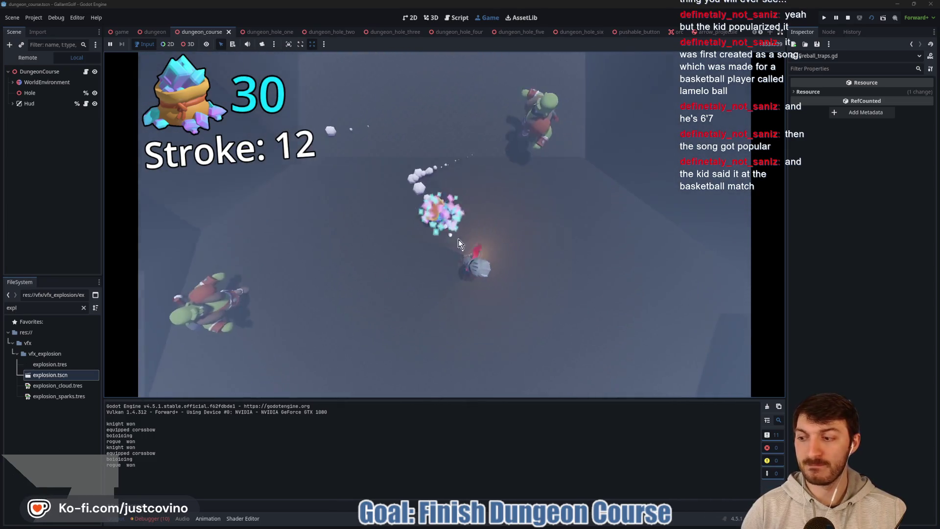
click(402, 199)
click(432, 214)
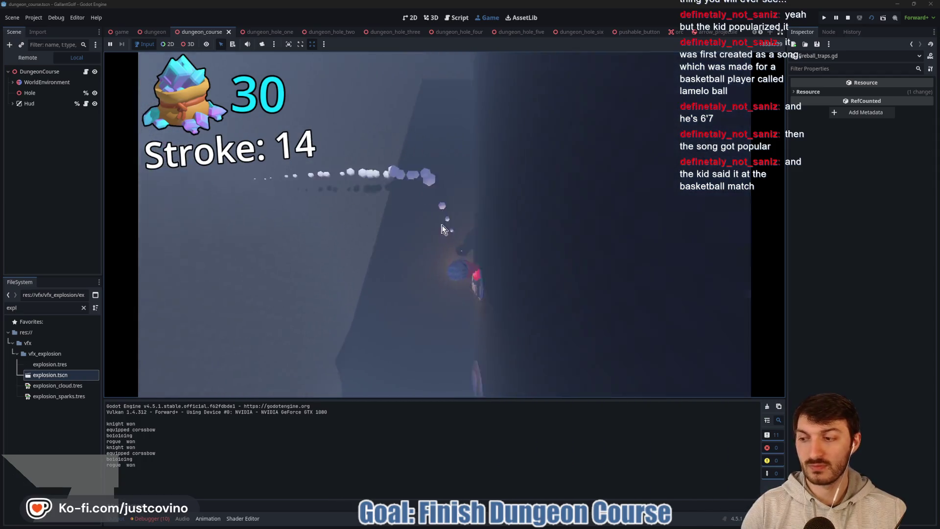
click(448, 243)
click(412, 273)
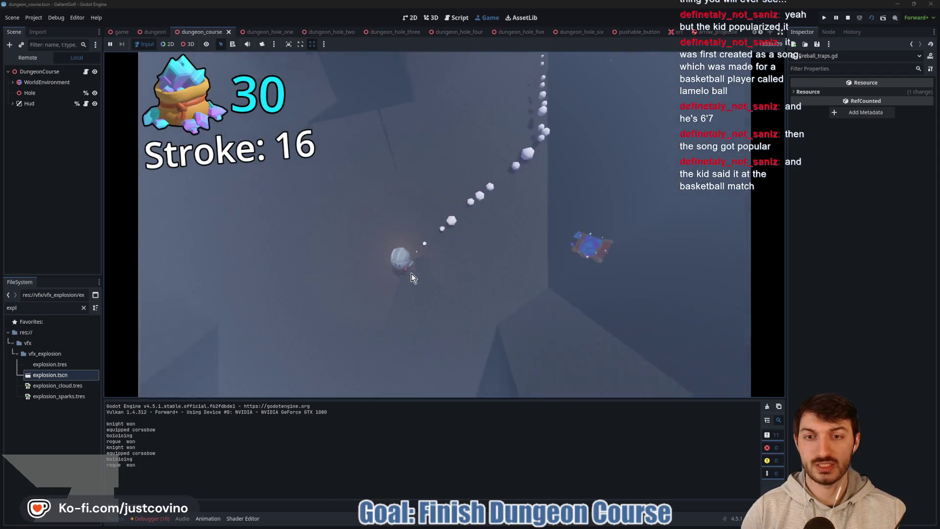
click(412, 273)
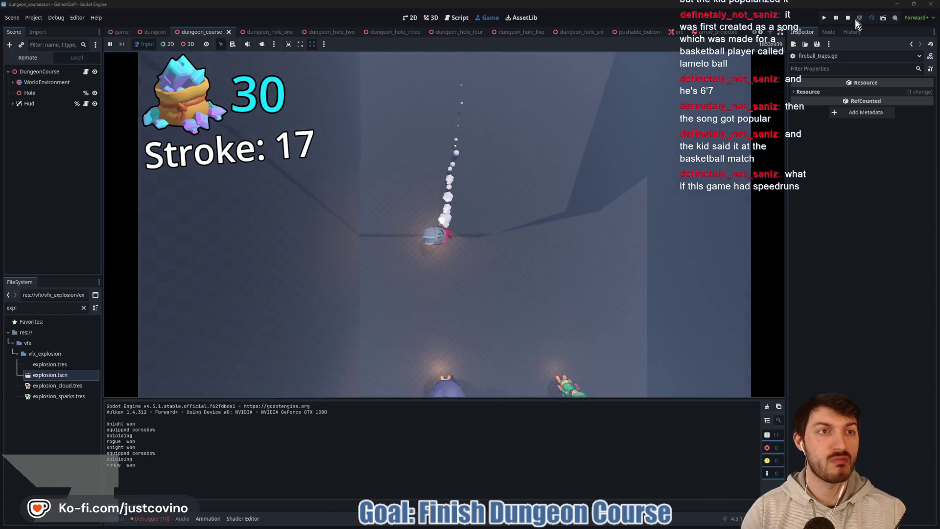
click(846, 19)
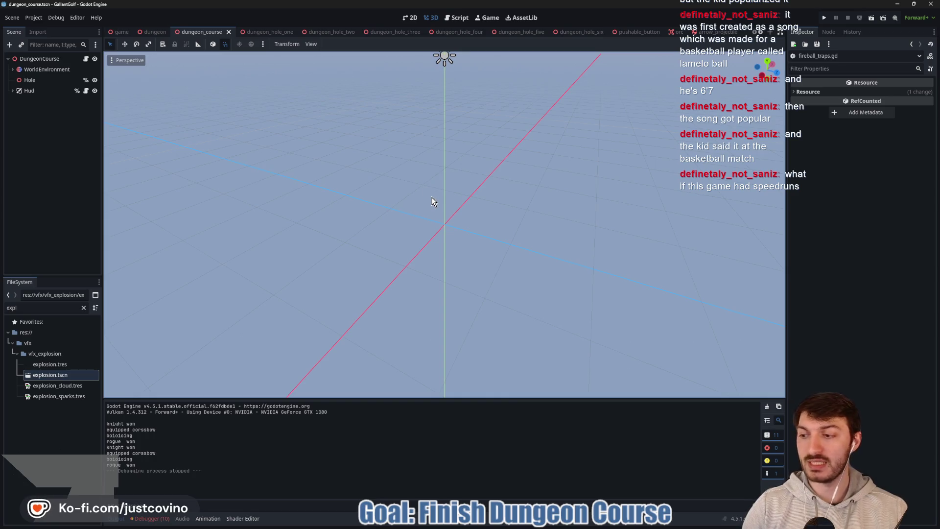
Flip through dungeon_hole_three, four and five, orbiting hole five, then open dungeon_hole_six
click(409, 31)
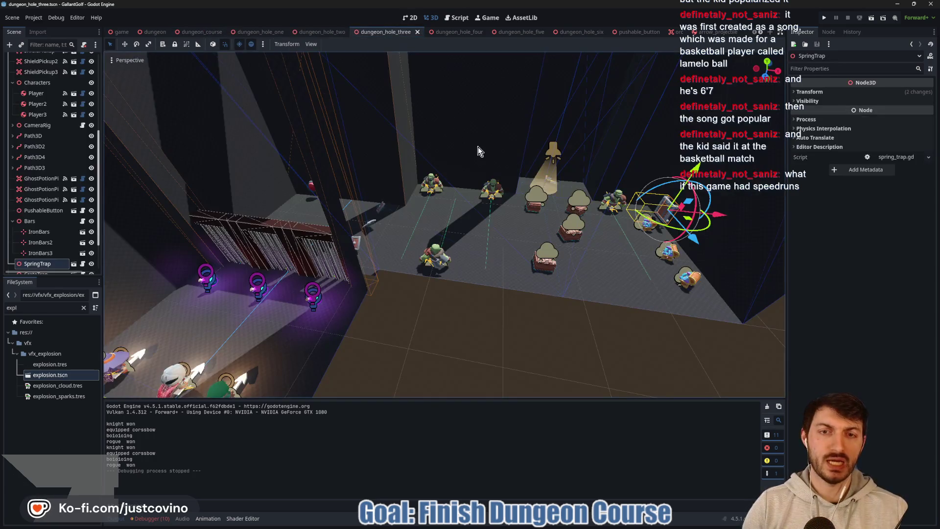
click(450, 32)
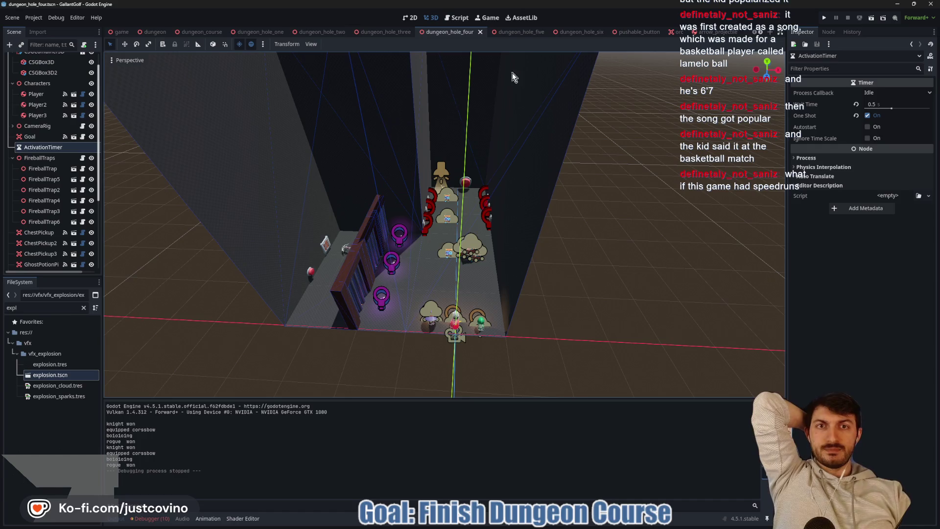
click(522, 32)
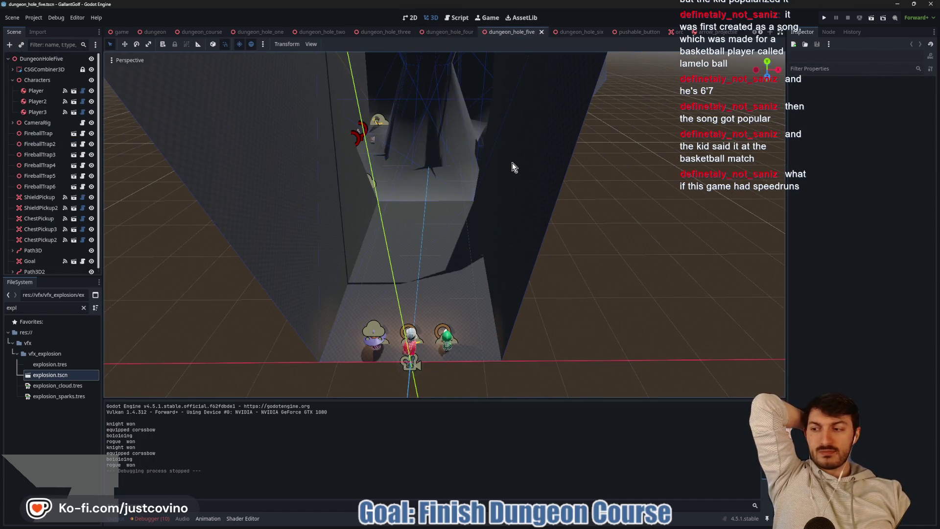
mouse_move(513, 162)
mouse_down()
mouse_move(477, 180)
mouse_move(404, 179)
mouse_move(424, 196)
mouse_move(465, 190)
mouse_move(484, 205)
mouse_up()
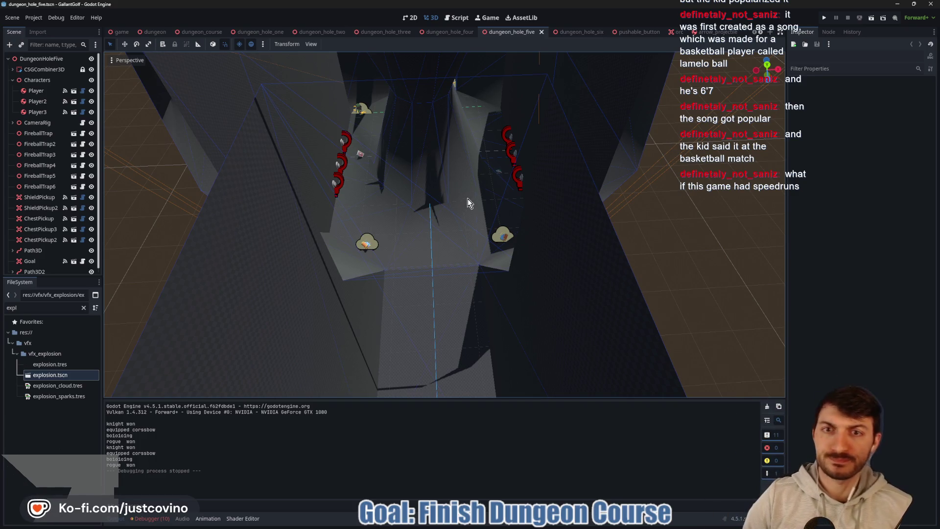
mouse_move(468, 224)
mouse_down()
mouse_move(433, 194)
mouse_move(476, 199)
mouse_up()
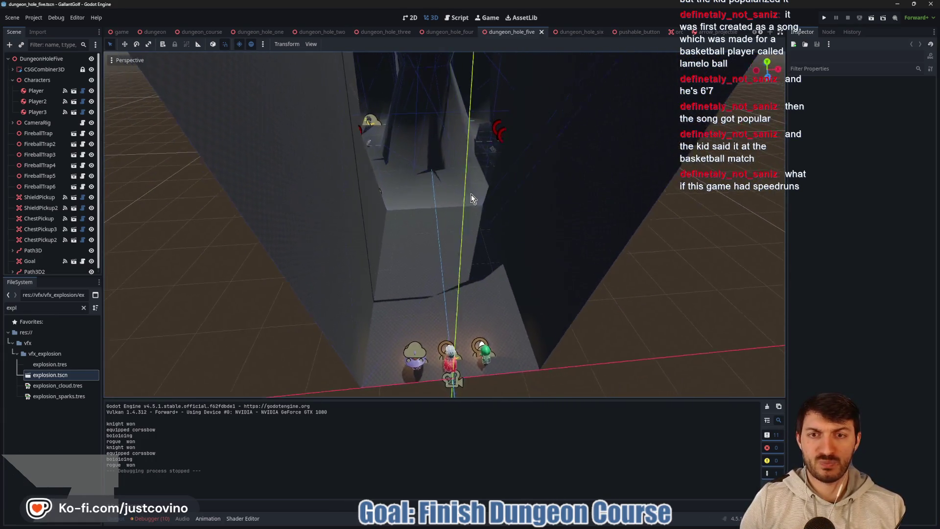
click(586, 35)
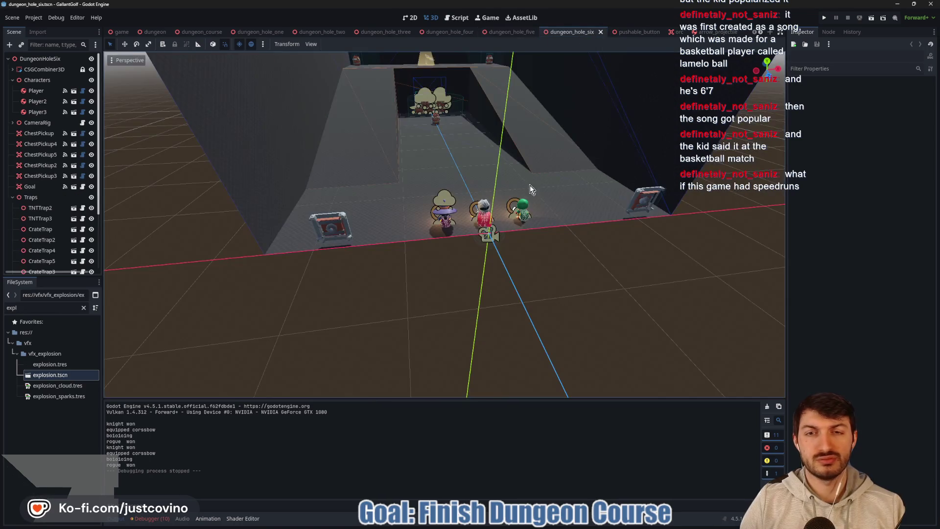
Move the TNT trap barrel along Z beside the crate stack and save dungeon_hole_six
scroll(529, 185, up, 4)
scroll(546, 152, down, 4)
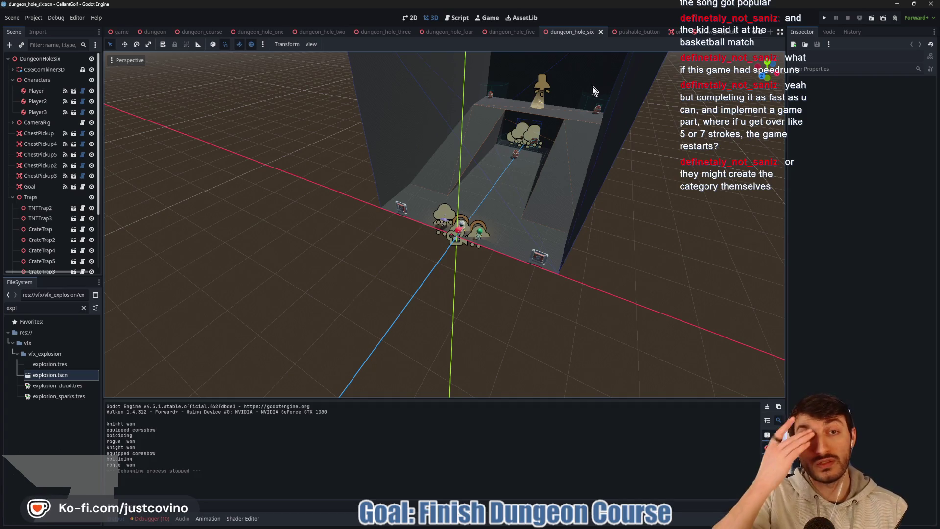
mouse_move(547, 159)
mouse_down()
mouse_move(447, 143)
mouse_move(458, 140)
mouse_up()
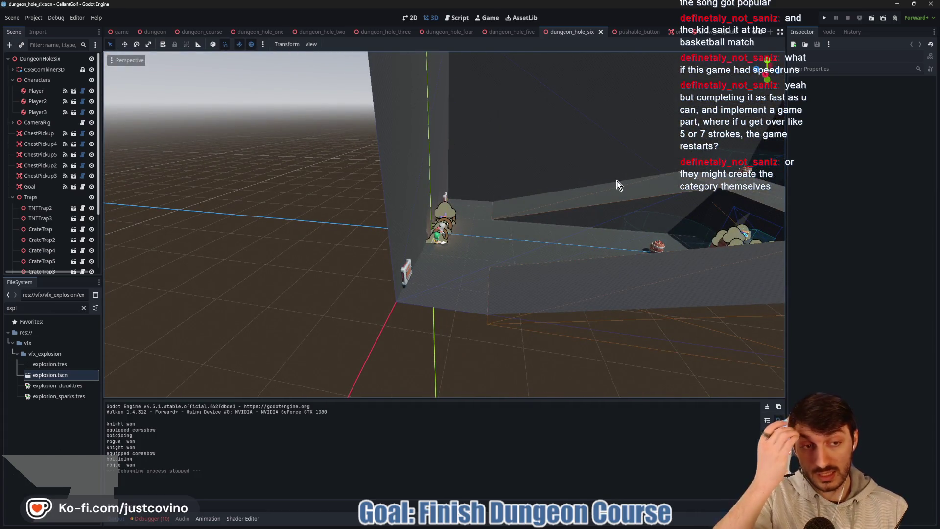
mouse_move(651, 242)
mouse_down()
mouse_move(507, 236)
mouse_move(496, 253)
mouse_move(566, 257)
mouse_up()
scroll(566, 257, up, 5)
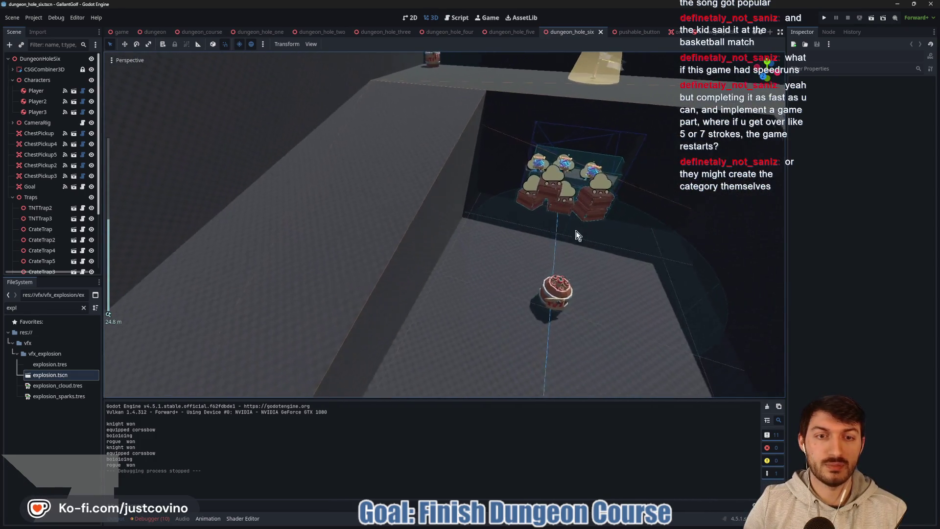
click(478, 309)
drag(468, 354, 485, 321)
mouse_move(537, 306)
mouse_down()
mouse_move(589, 260)
mouse_move(532, 250)
mouse_move(521, 260)
mouse_up()
mouse_move(360, 282)
mouse_down()
mouse_move(588, 276)
mouse_move(544, 214)
mouse_move(524, 214)
mouse_move(613, 230)
mouse_move(606, 236)
mouse_up()
scroll(587, 276, up, 5)
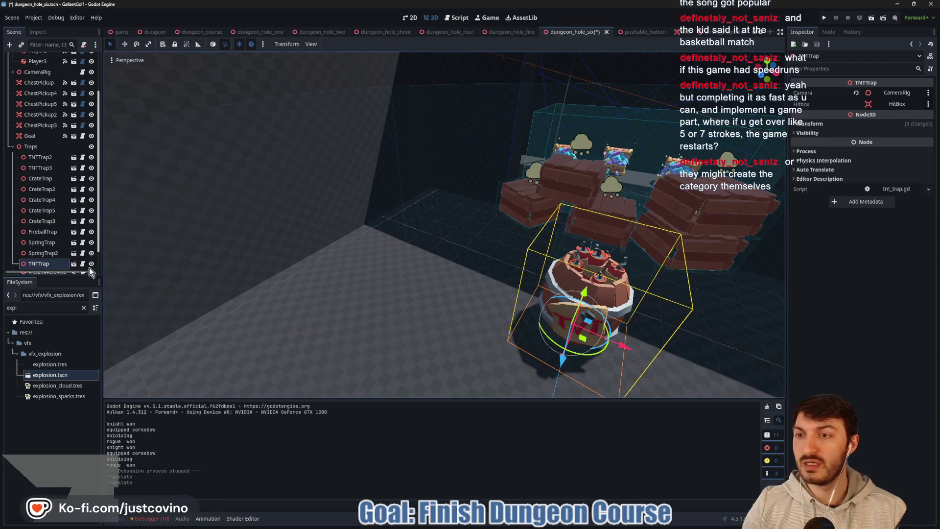
scroll(82, 263, down, 2)
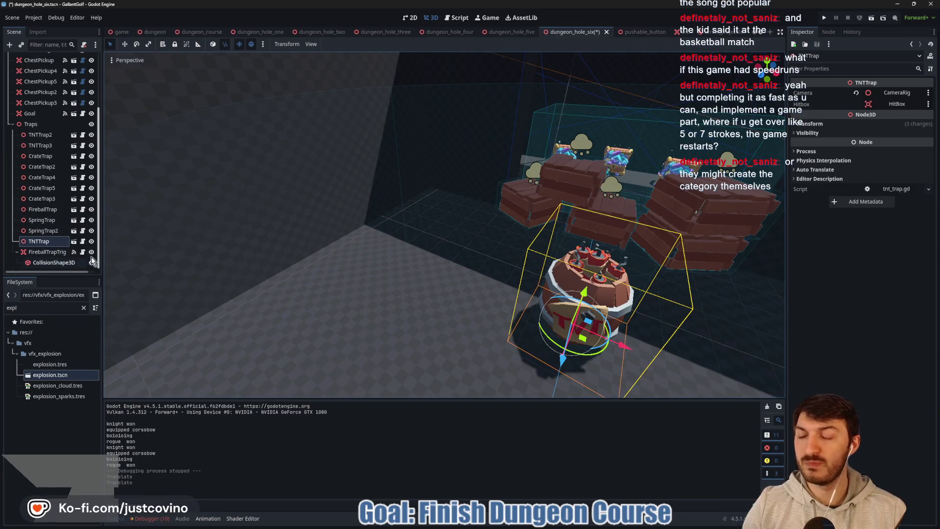
key(ctrl+s)
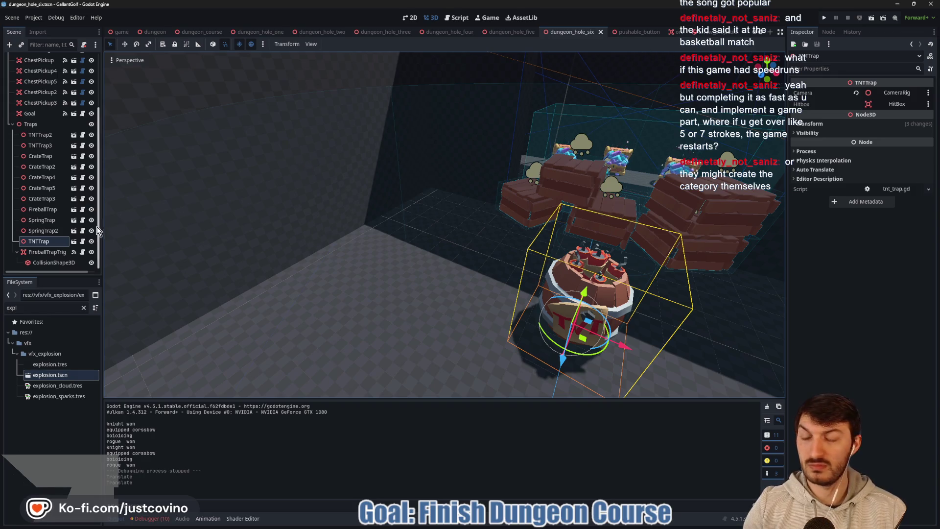
Open crate_trap.tscn and instance hit_box.tscn as a child of CrateTrap
click(73, 177)
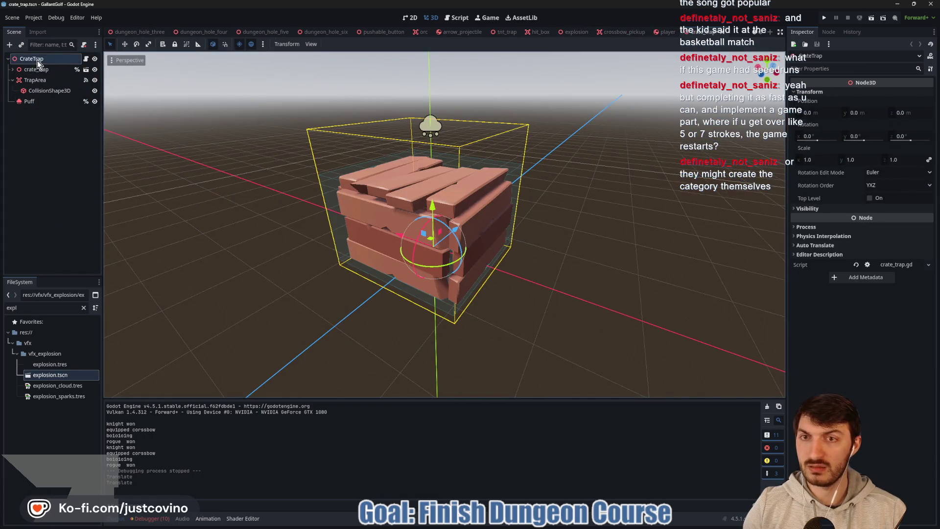
mouse_move(244, 230)
mouse_down()
mouse_move(268, 227)
mouse_move(236, 243)
mouse_up()
click(236, 243)
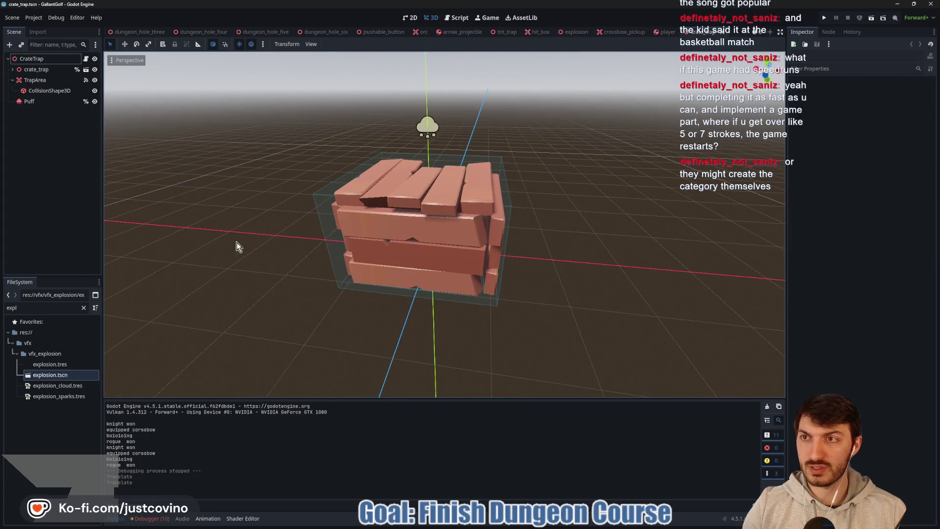
click(33, 61)
key(ctrl+shift+a)
text(hit)
key(Return)
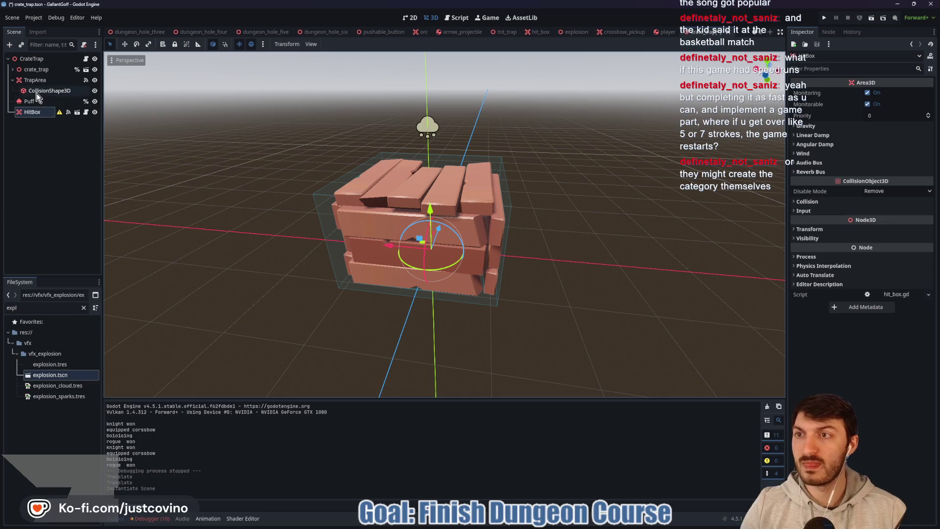
Move CollisionShape3D into HitBox and delete the old TrapArea node
click(38, 93)
drag(31, 113, 28, 112)
click(32, 80)
key(Delete)
key(Return)
Check HitBox's collision layers and mask, then show its signals
click(33, 90)
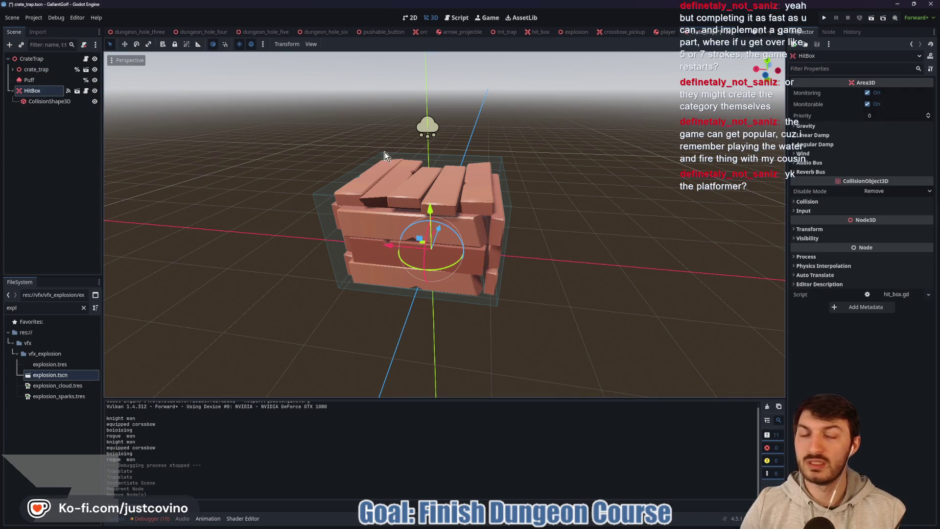
click(835, 202)
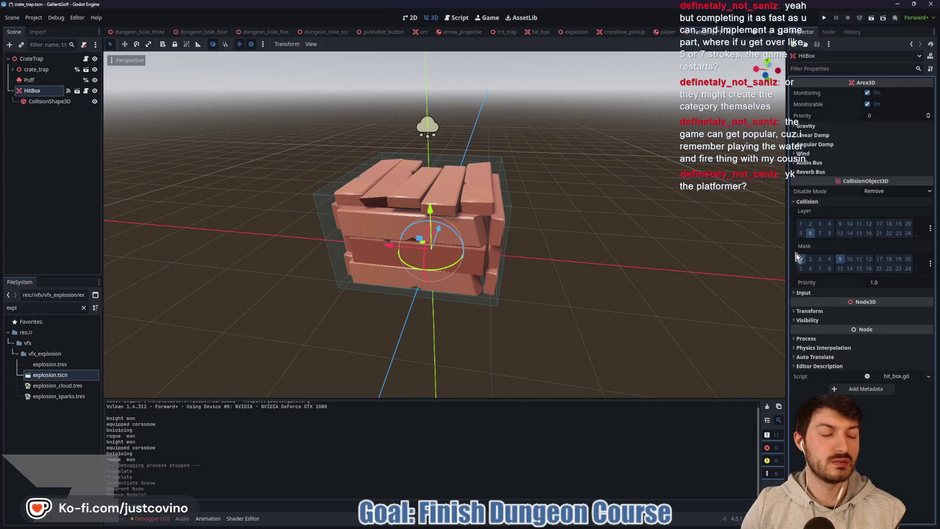
click(828, 31)
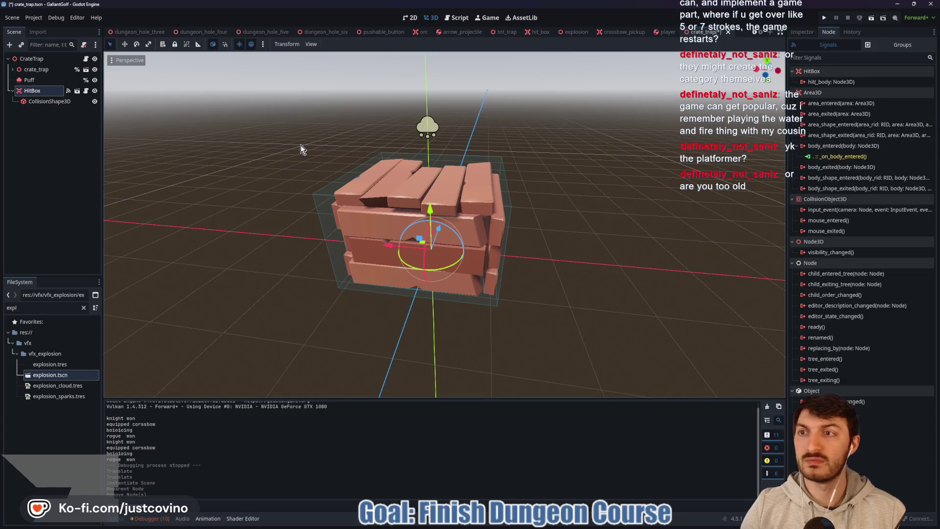
Connect HitBox's body_entered to a new handler and move the crate-breaking code into it
double_click(825, 146)
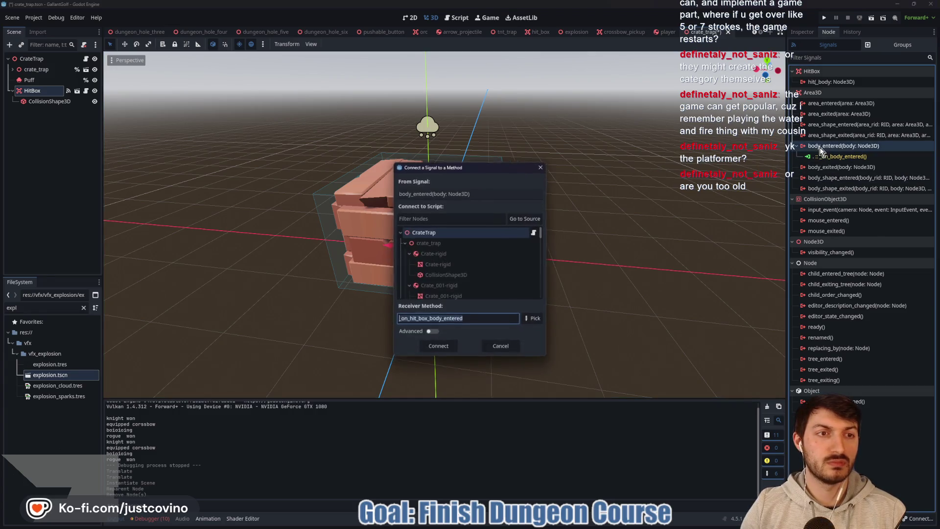
click(447, 348)
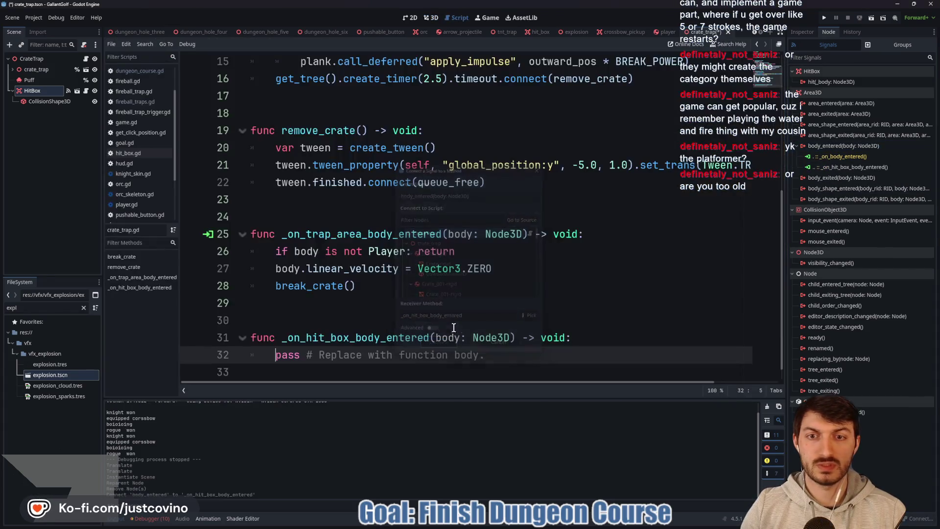
mouse_move(386, 283)
mouse_down()
mouse_move(220, 268)
mouse_move(218, 251)
mouse_up()
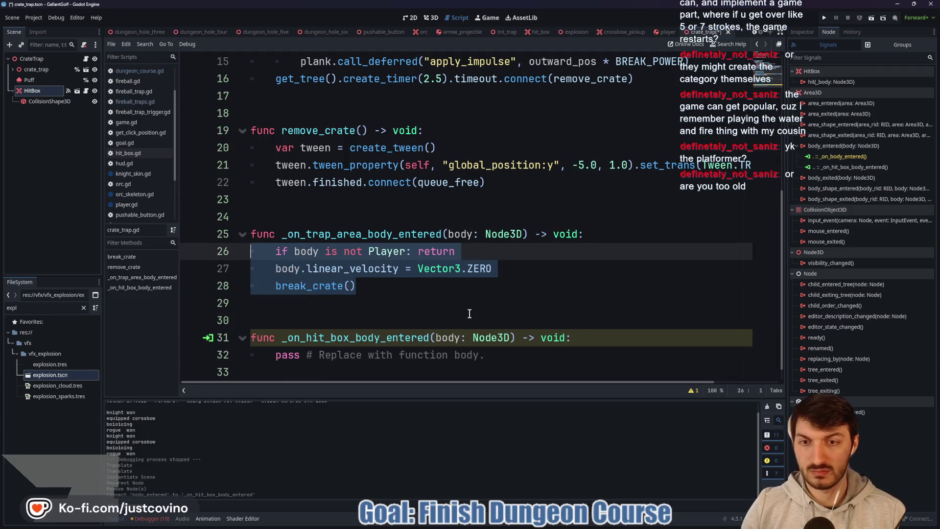
key(ctrl+x)
drag(485, 321, 213, 326)
key(ctrl+v)
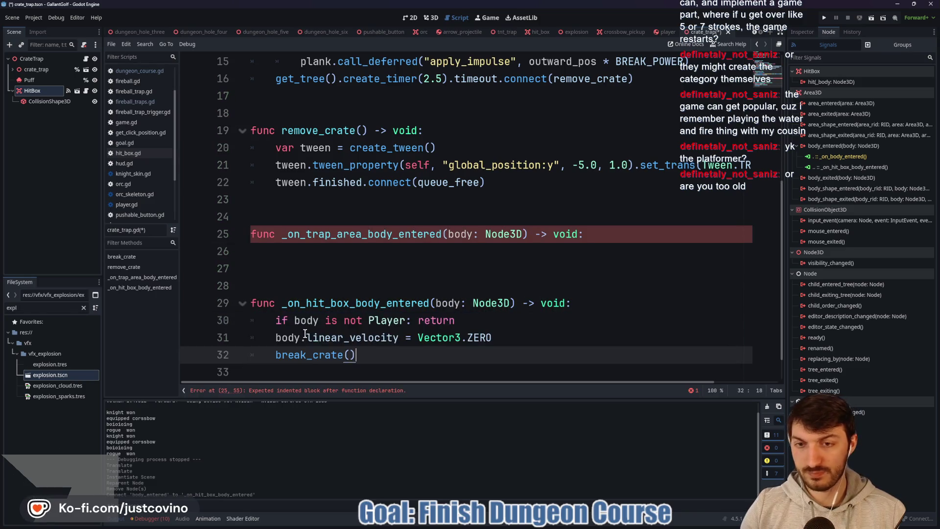
Delete the empty _on_trap_area_body_entered handler and the player-only early return, then save
drag(365, 268, 228, 228)
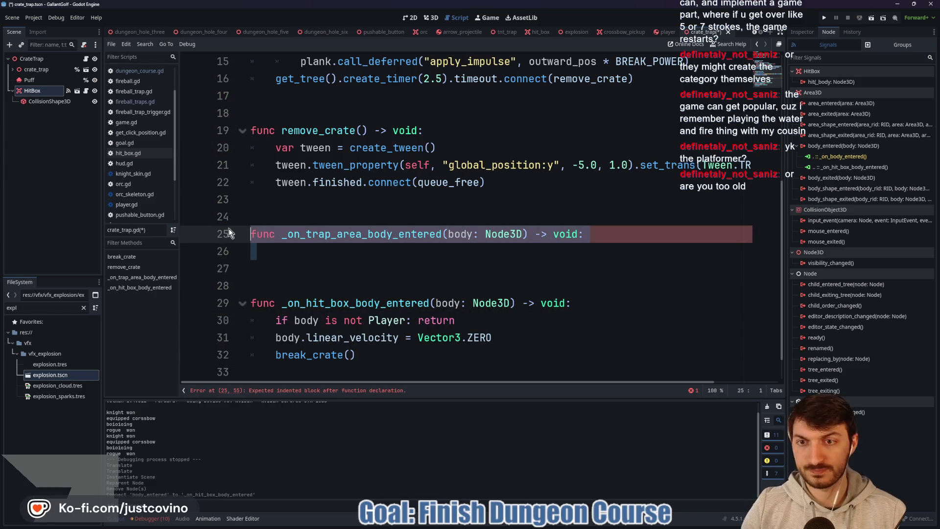
key(BackSpace)
drag(481, 270, 252, 265)
key(BackSpace)
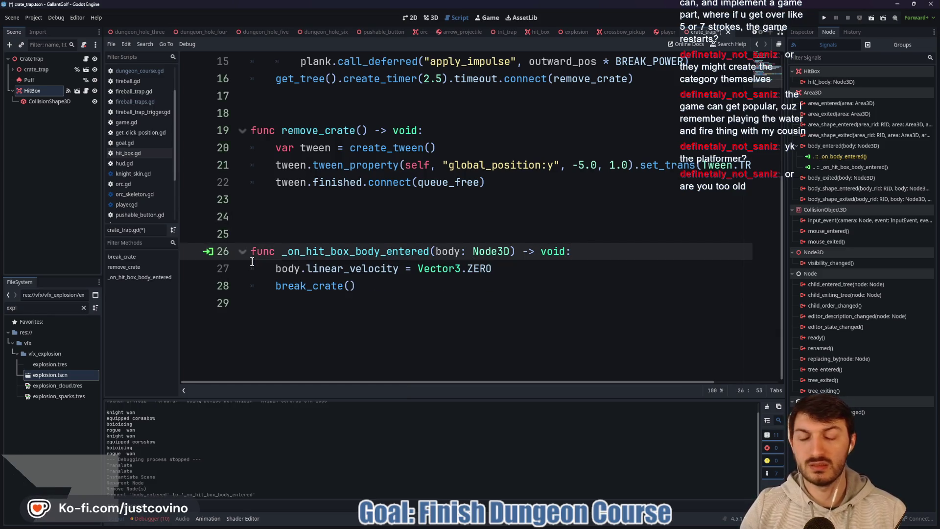
click(289, 217)
key(BackSpace)
key(ctrl+s)
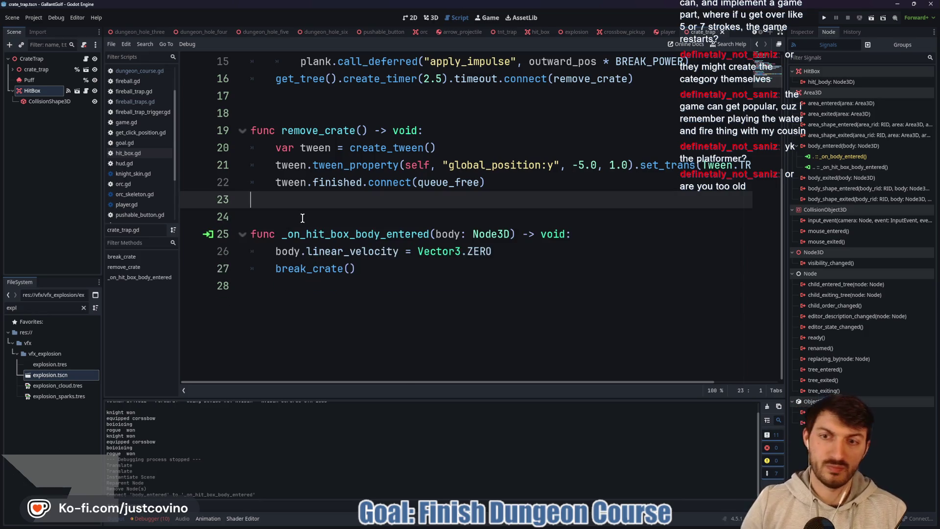
Add an 'if body is Player:' check with the velocity reset indented under it
click(585, 236)
key(Return)
text(if body 9is)
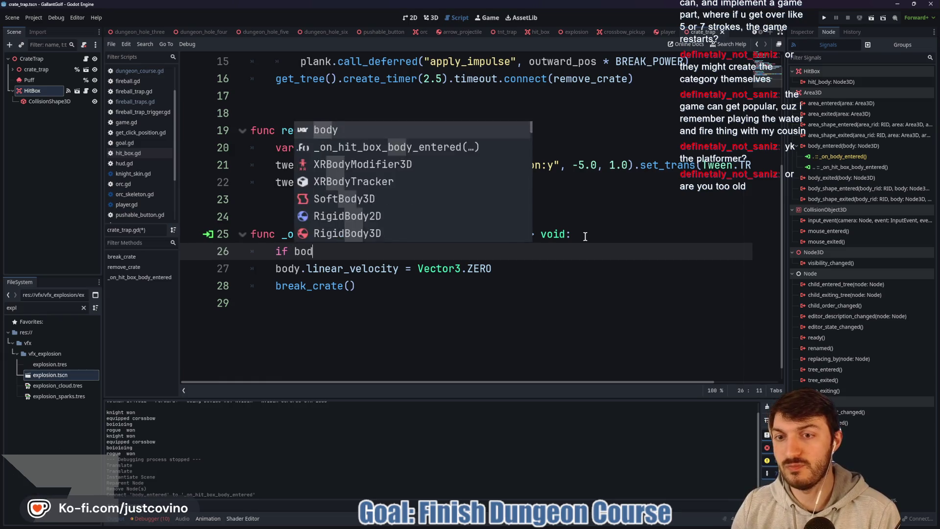
key(BackSpace)
text(is Player:)
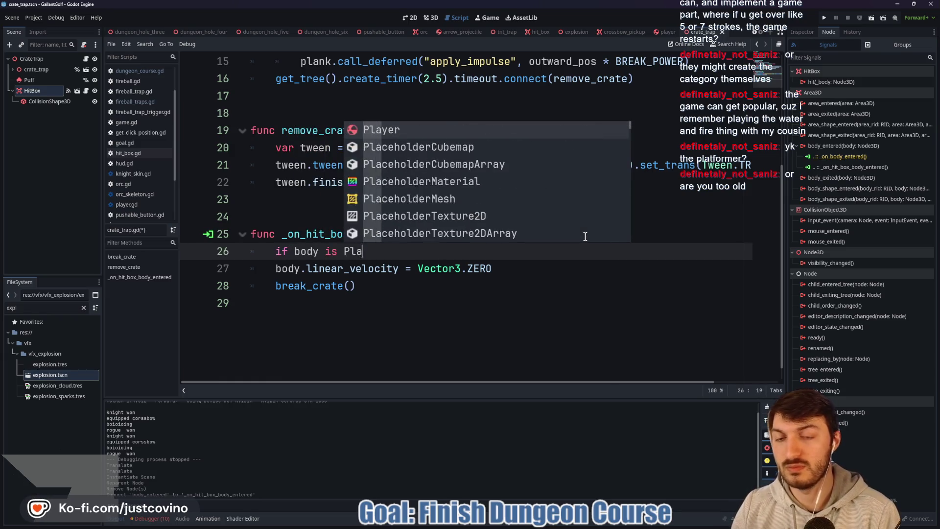
click(268, 270)
key(Tab)
click(433, 287)
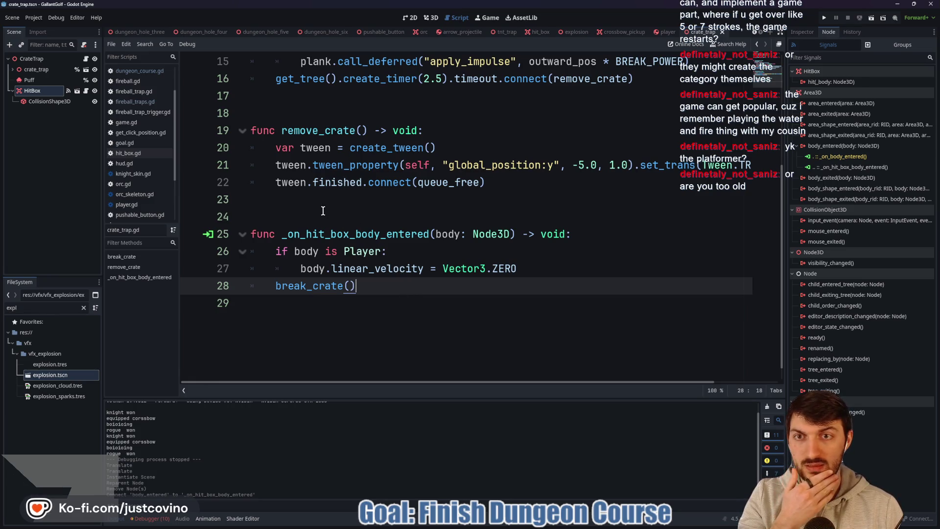
scroll(340, 231, up, 5)
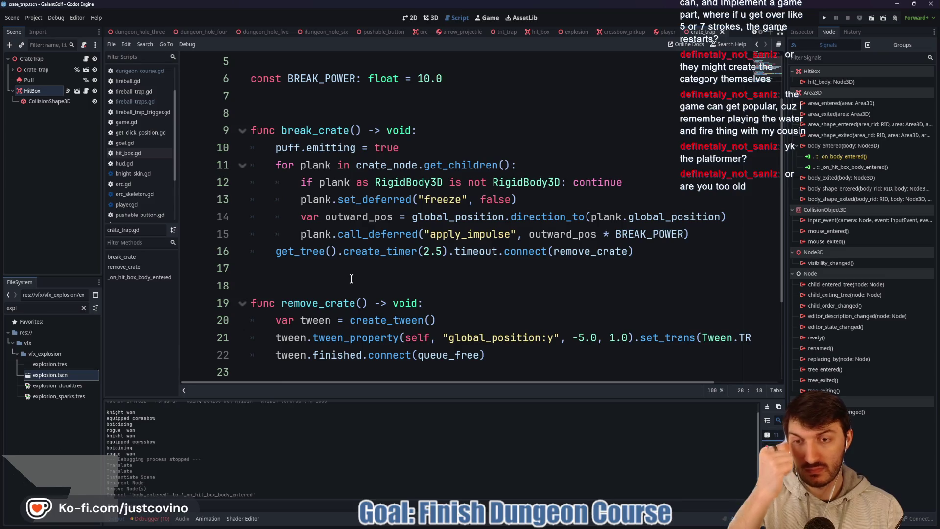
scroll(351, 279, down, 2)
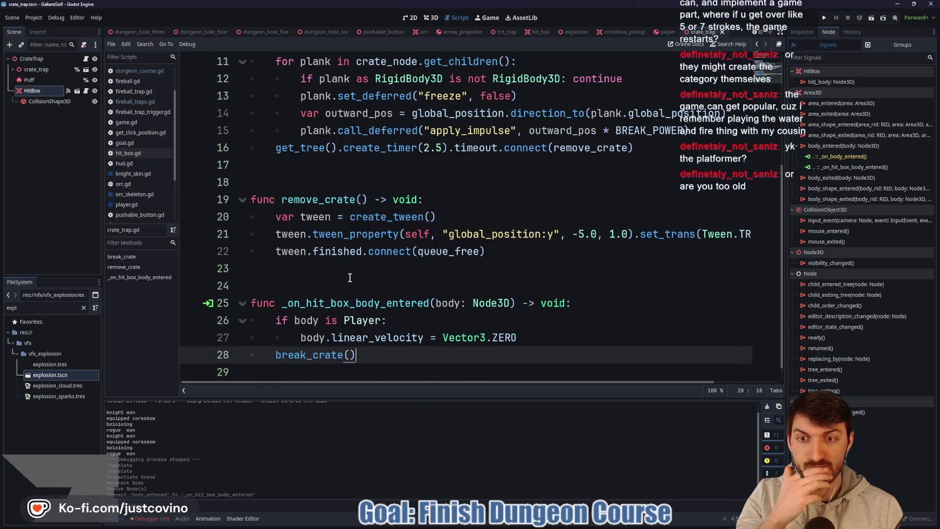
Disconnect body_entered from _on_hit_box_body_entered and open hit_box.gd
click(842, 169)
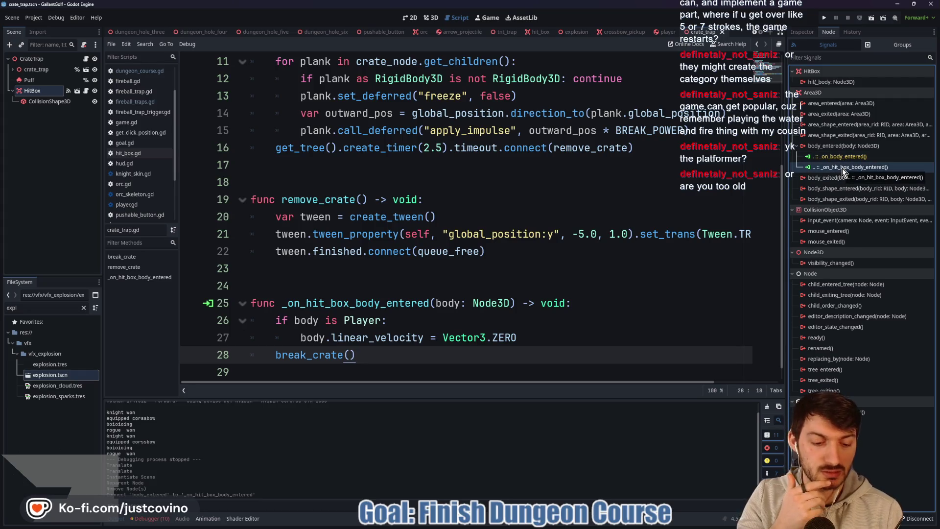
key(Delete)
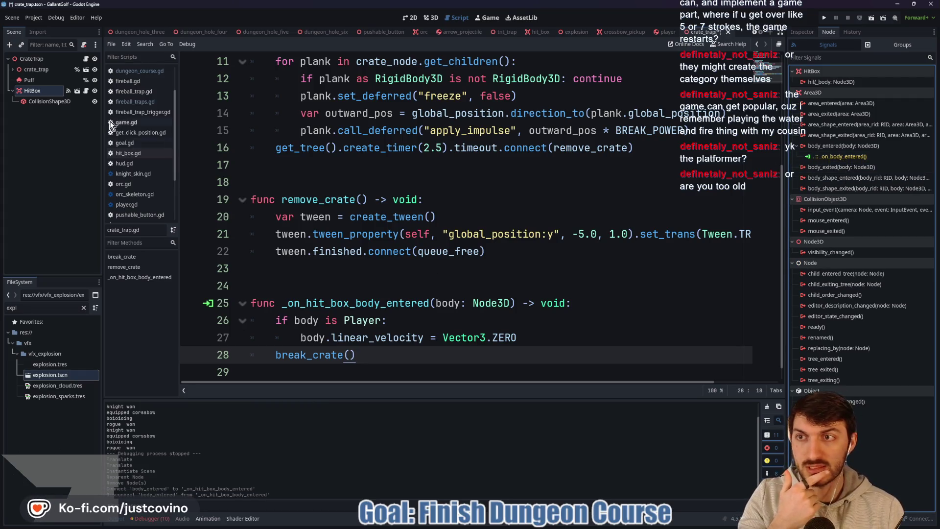
click(86, 92)
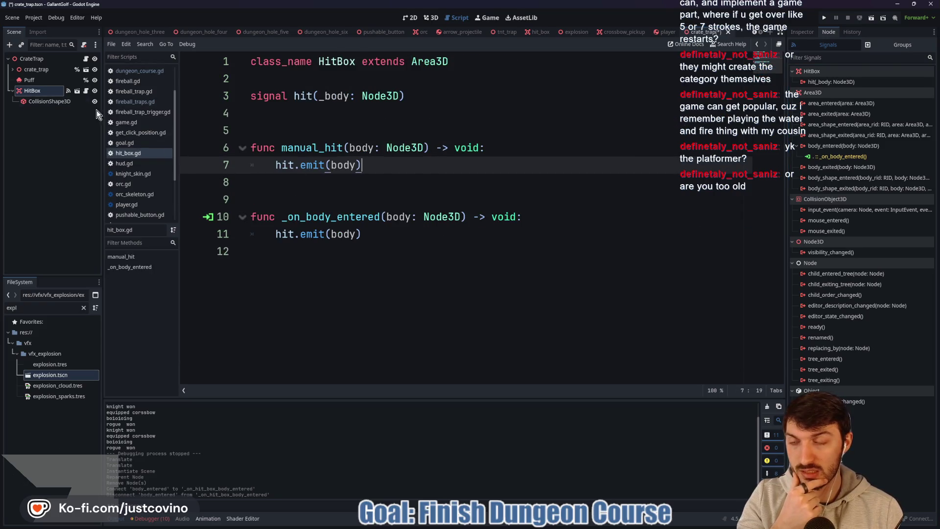
Return to crate_trap.gd and place the caret on the self-check line
click(85, 58)
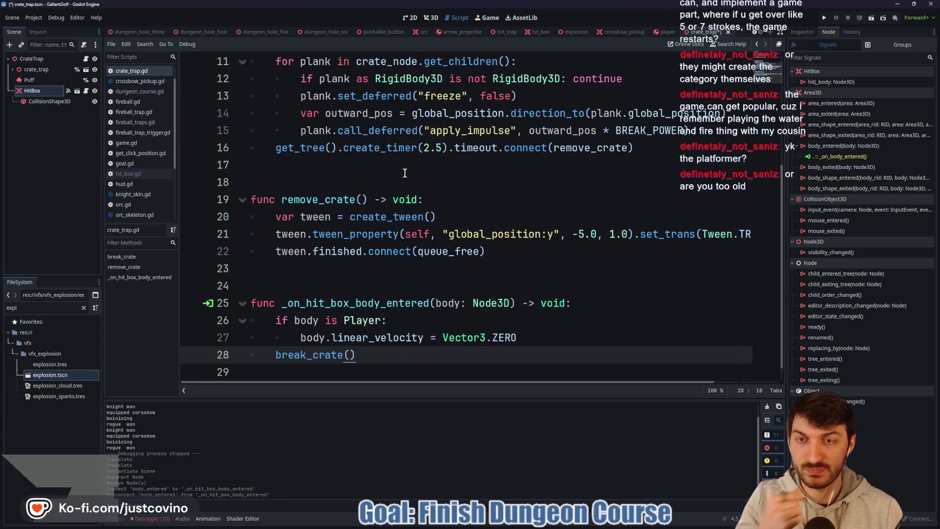
scroll(400, 255, up, 4)
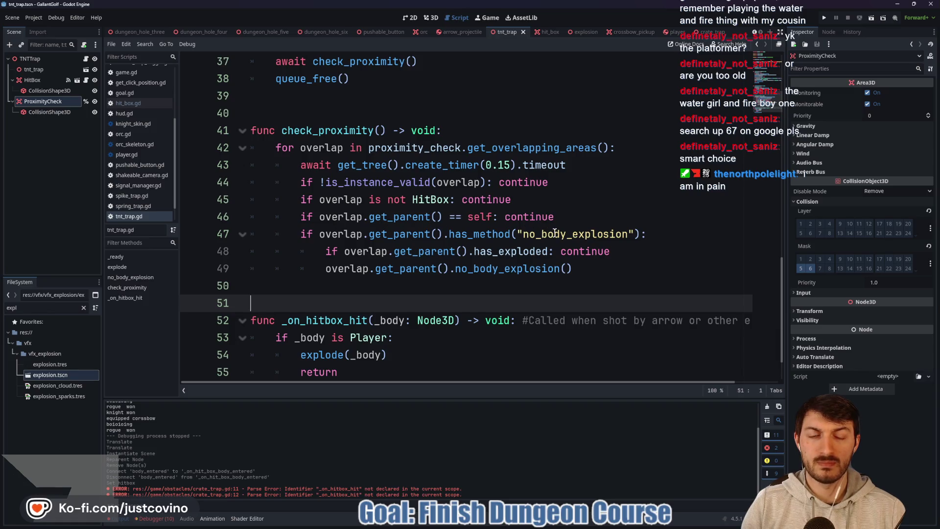
mouse_move(627, 235)
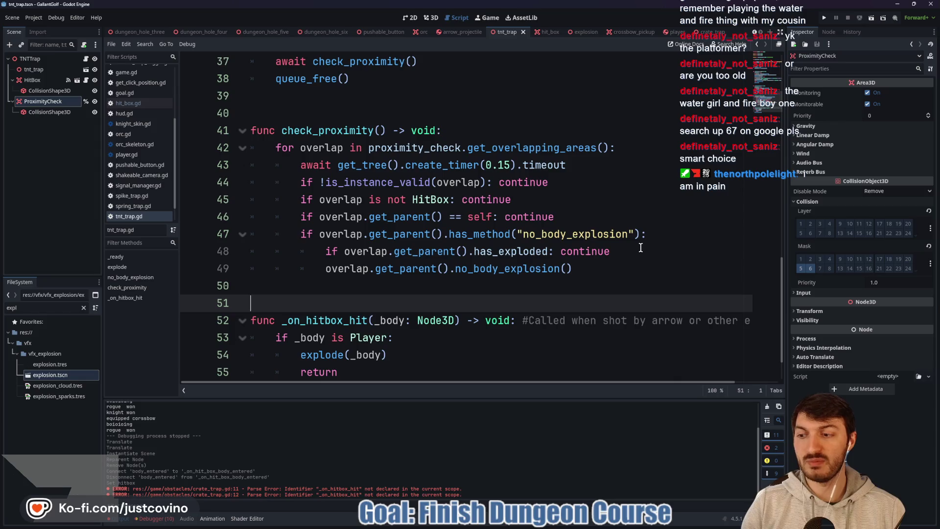
click(624, 215)
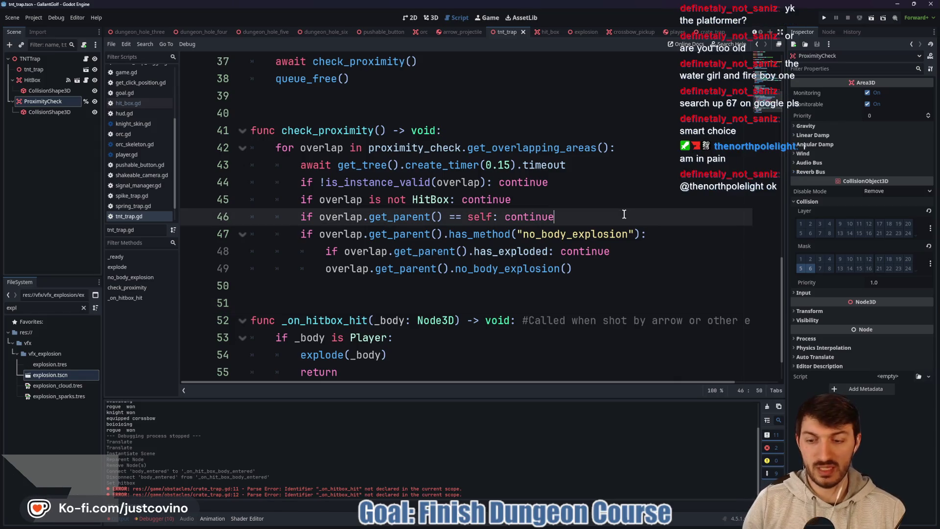
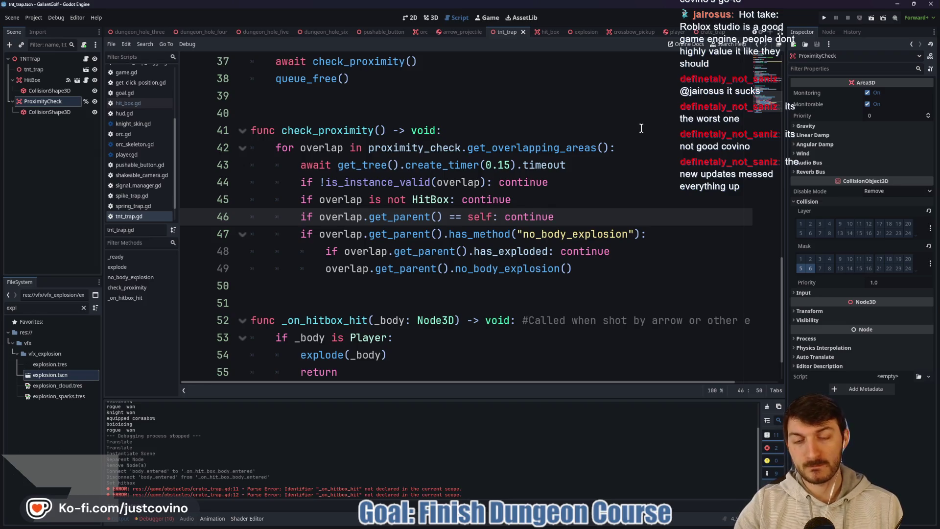
Review the check_proximity function in the explosion script, then bring up the crate_trap scene
scroll(641, 128, down, 1)
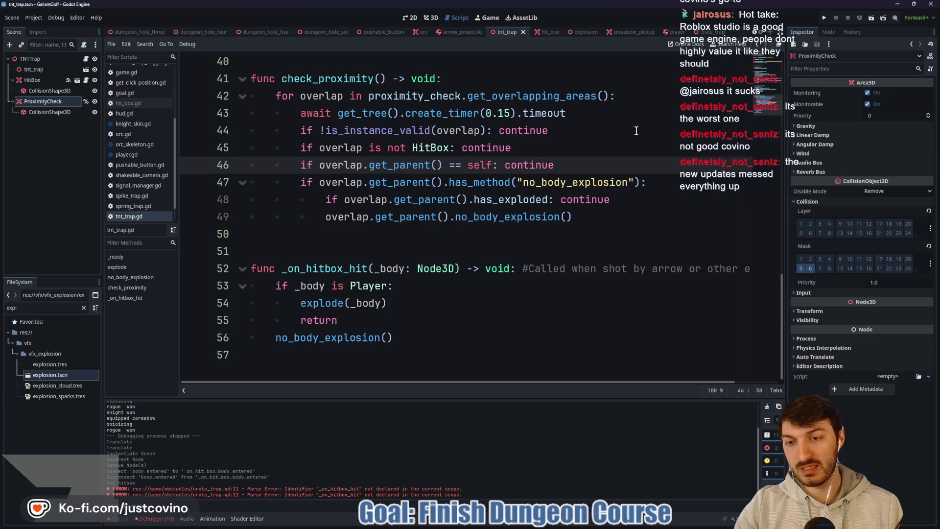
scroll(636, 131, up, 1)
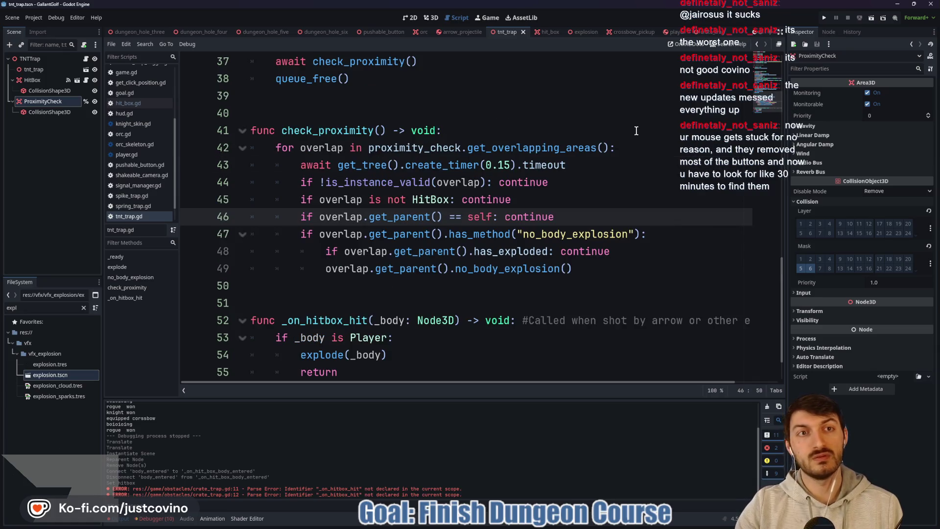
click(584, 32)
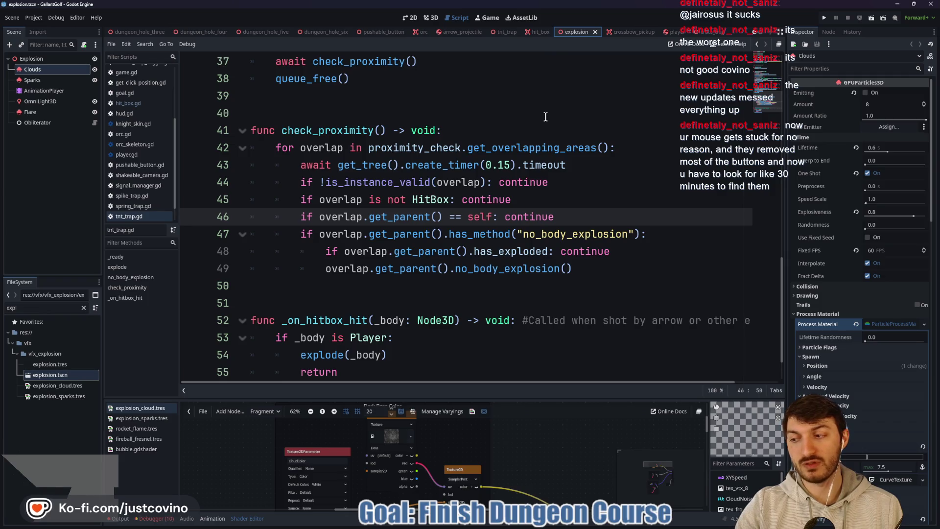
click(441, 132)
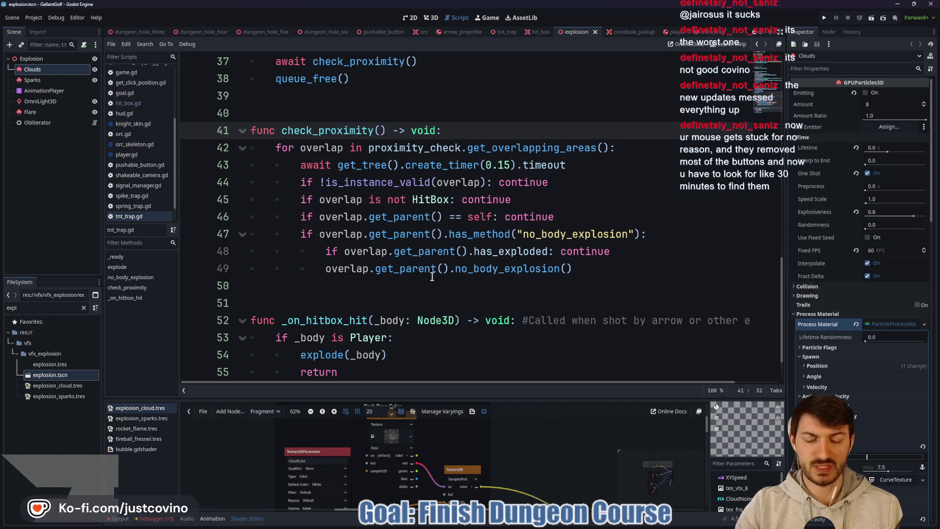
click(124, 520)
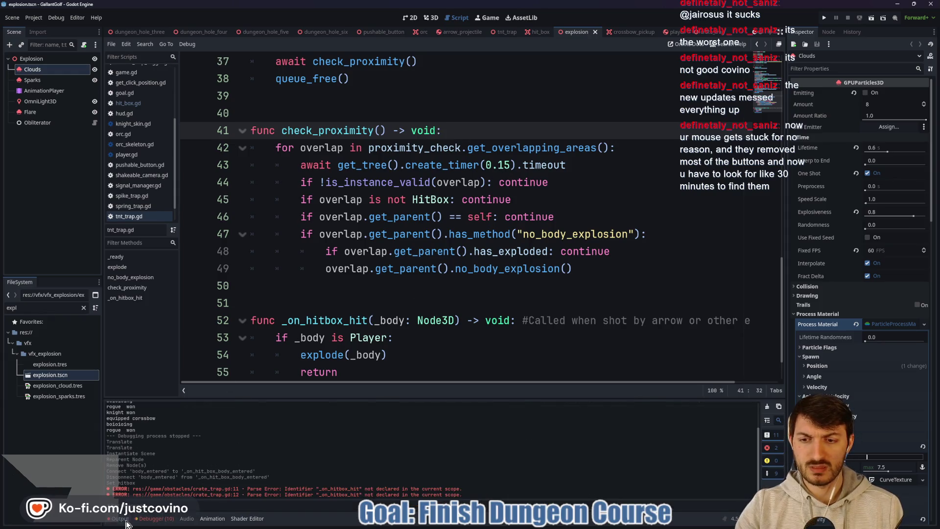
click(123, 520)
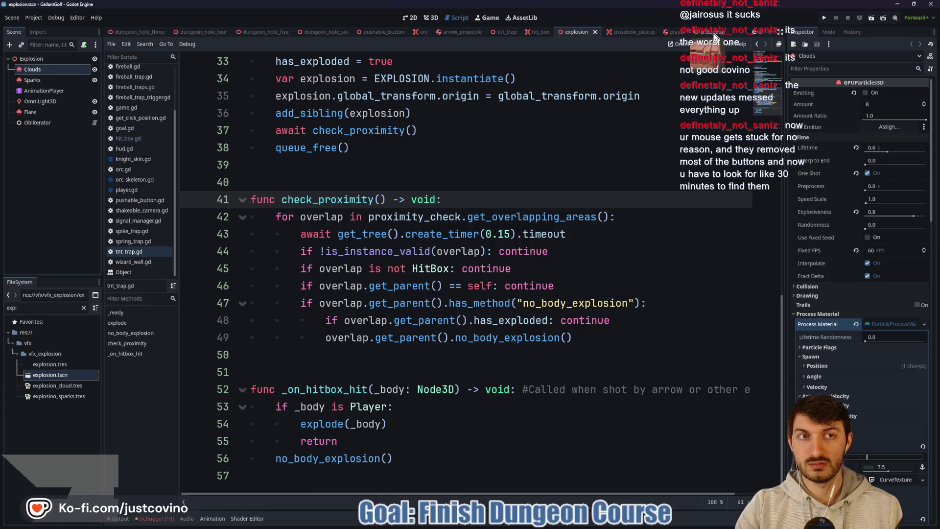
click(701, 32)
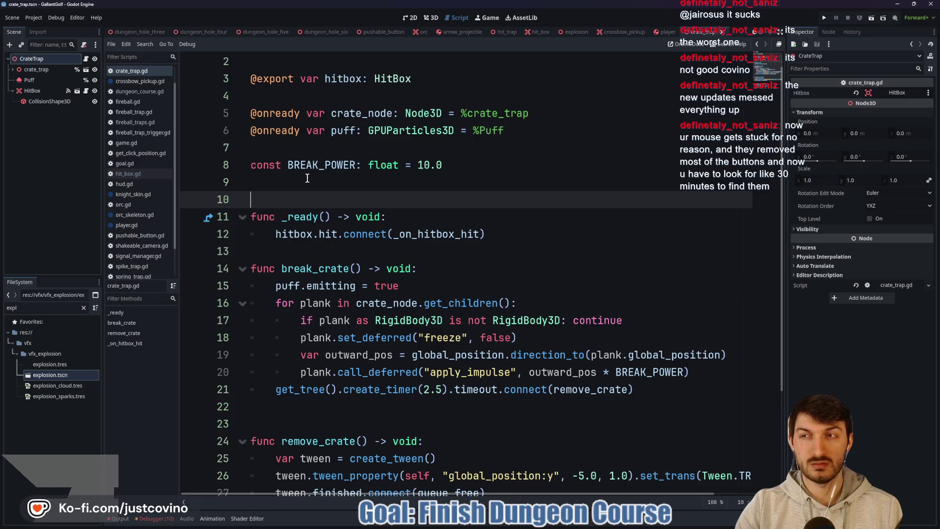
Select the TNT trap's ProximityCheck CollisionShape3D and view its 6 m cylinder in 3D
click(582, 30)
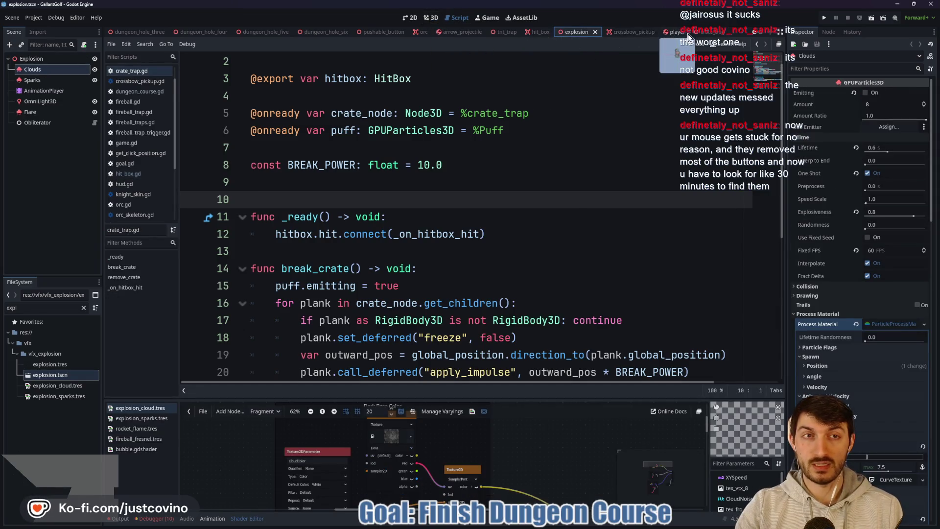
click(508, 33)
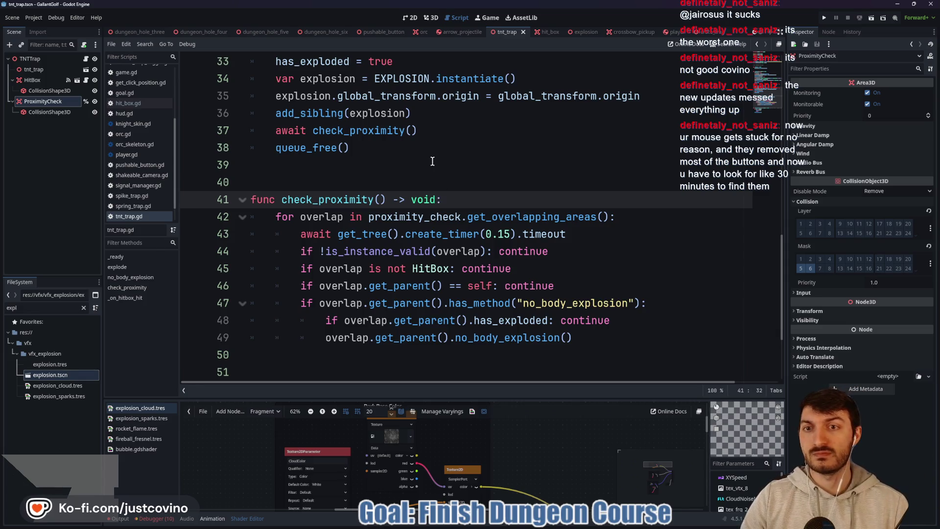
click(382, 180)
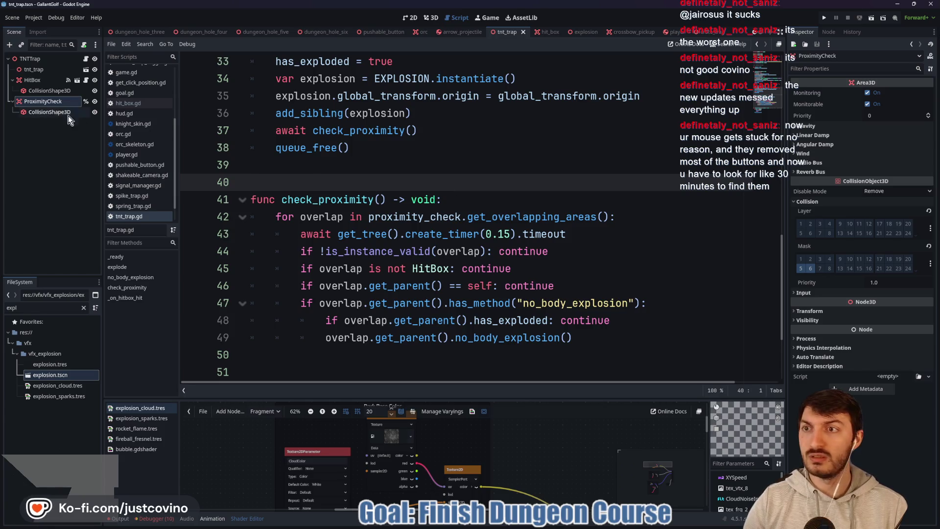
click(49, 111)
click(431, 17)
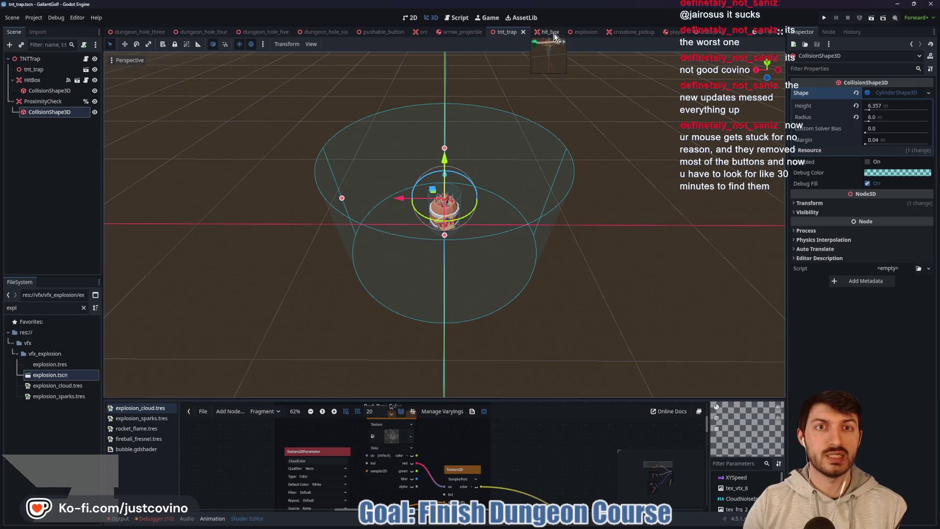
Add an Area3D child under the Explosion root node
click(584, 32)
click(52, 61)
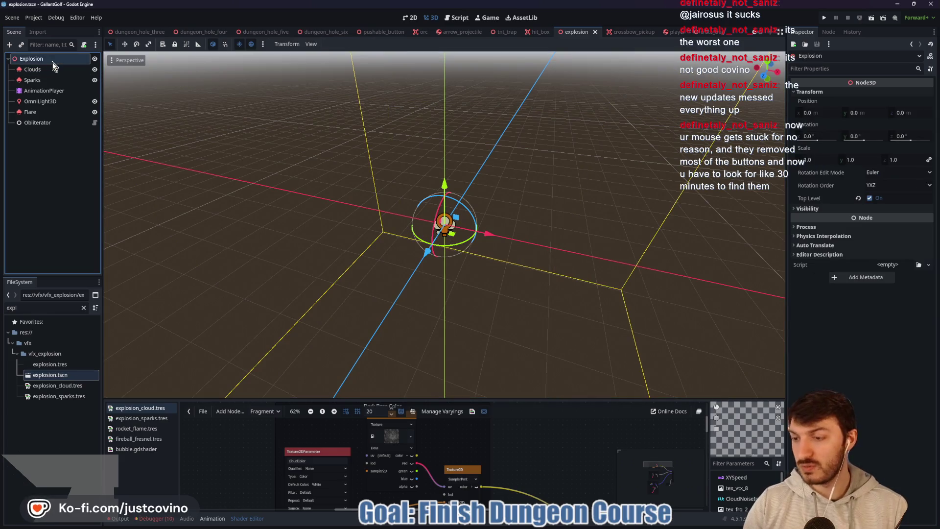
key(ctrl+a)
text(area3d)
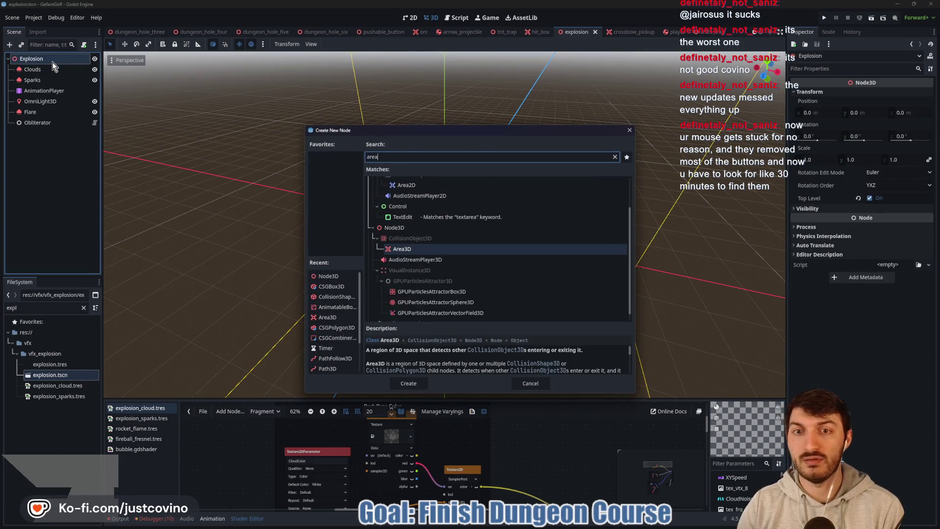
key(Return)
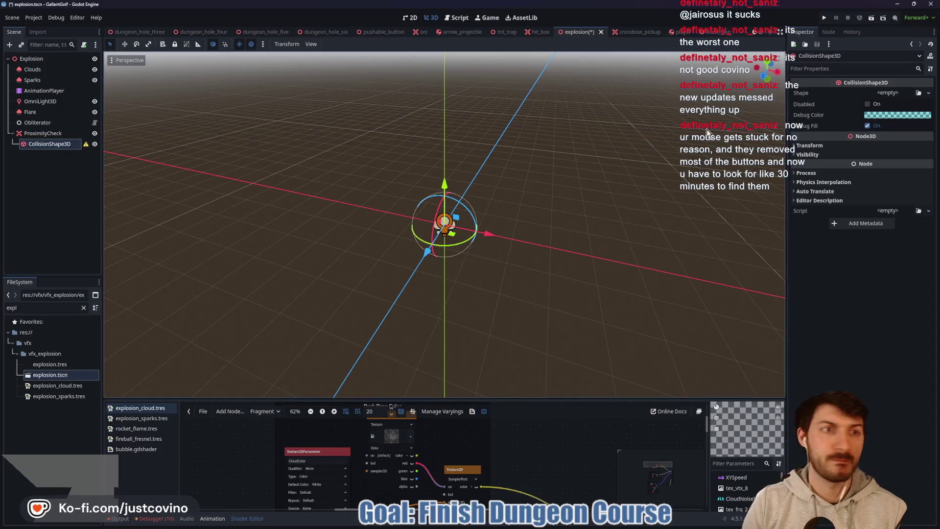
Give the collision shape a CylinderShape3D with radius 6 m and height 6 m, and save
click(888, 93)
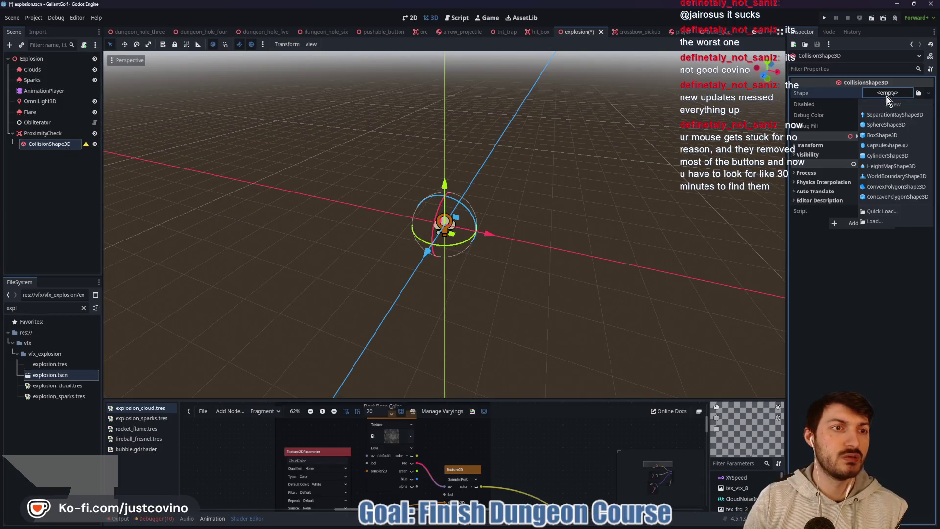
click(887, 155)
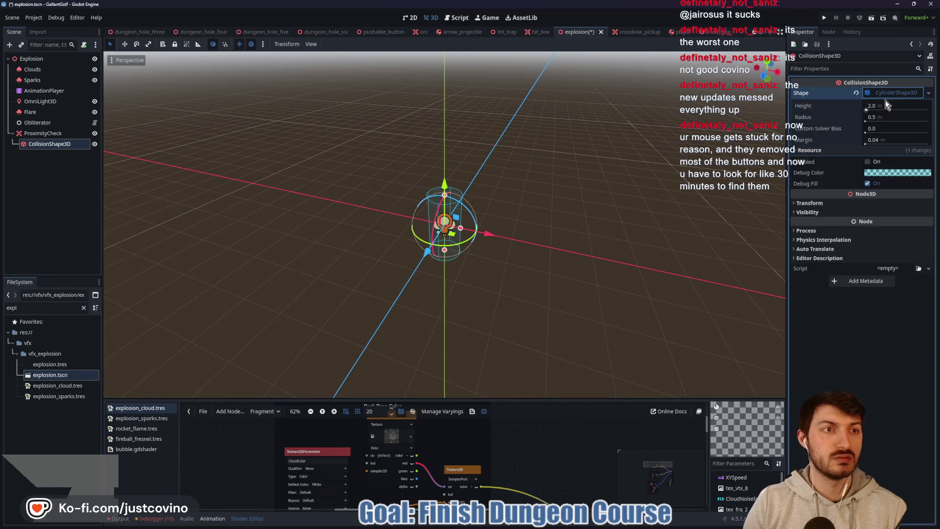
click(885, 116)
text(6)
key(Return)
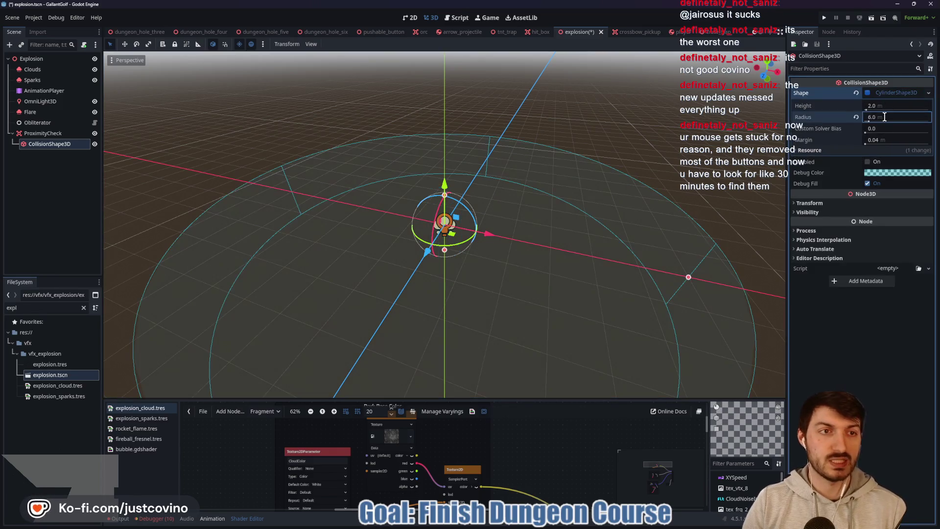
click(882, 106)
key(Return)
scroll(571, 137, down, 3)
click(881, 106)
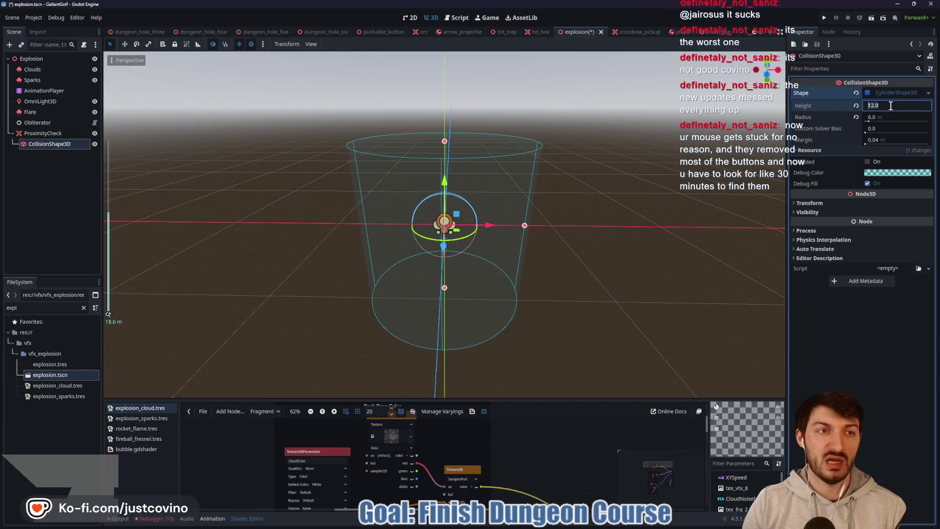
text(6)
key(Return)
key(ctrl+s)
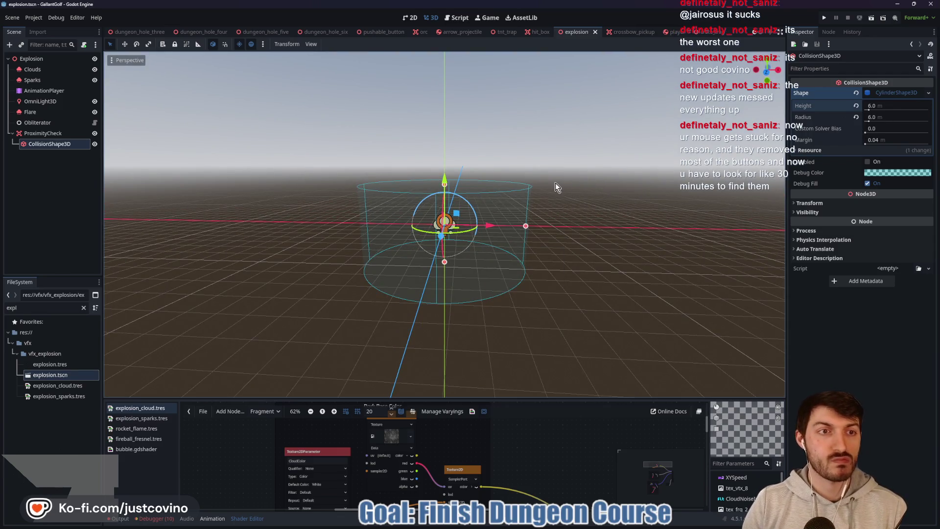
Raise the cylinder height to 8 m and start attaching a script to ProximityCheck
drag(443, 173, 443, 160)
right_click(443, 160)
key(ctrl+s)
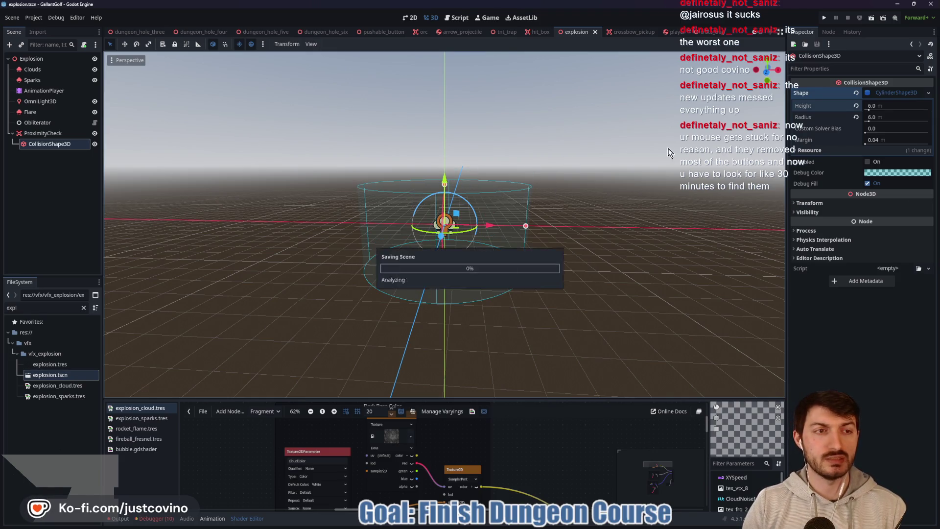
click(889, 105)
text(8)
key(Return)
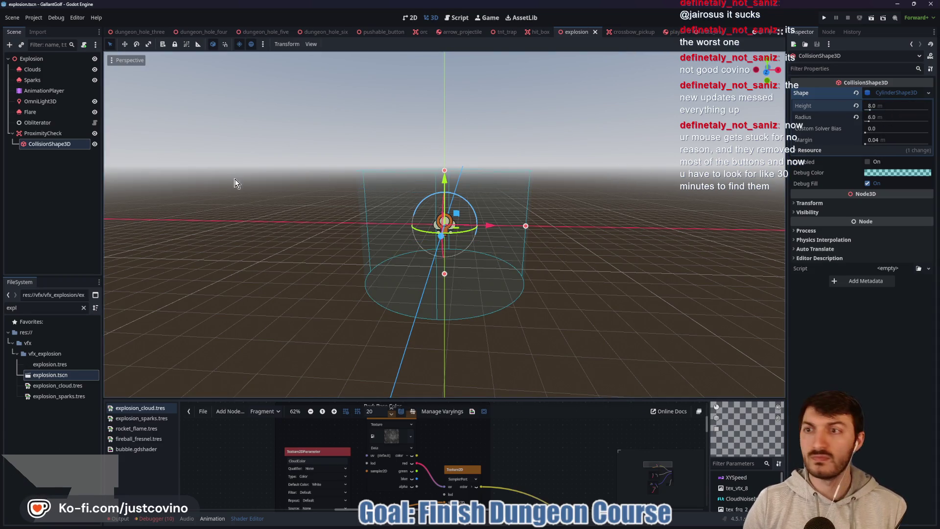
click(48, 134)
click(83, 45)
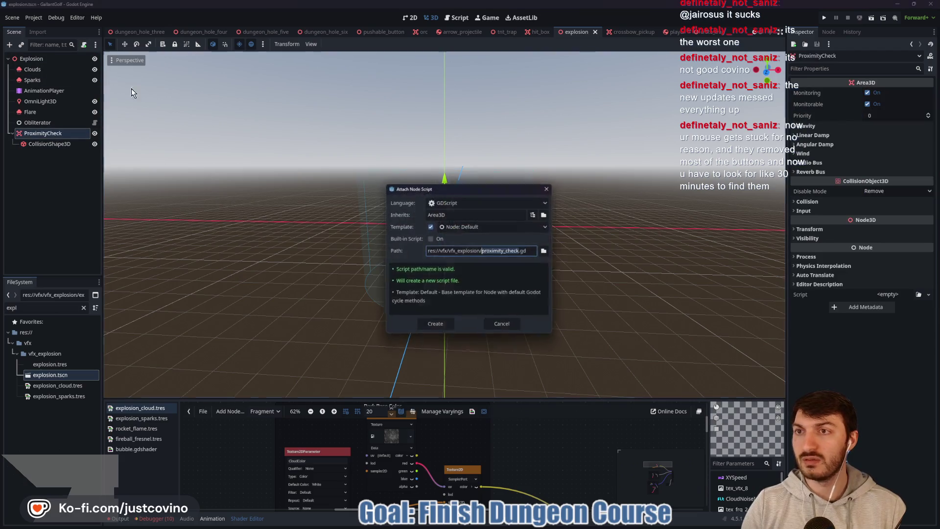
Create proximity_check.gd and enable collision mask layer 6 on ProximityCheck, then save
click(432, 328)
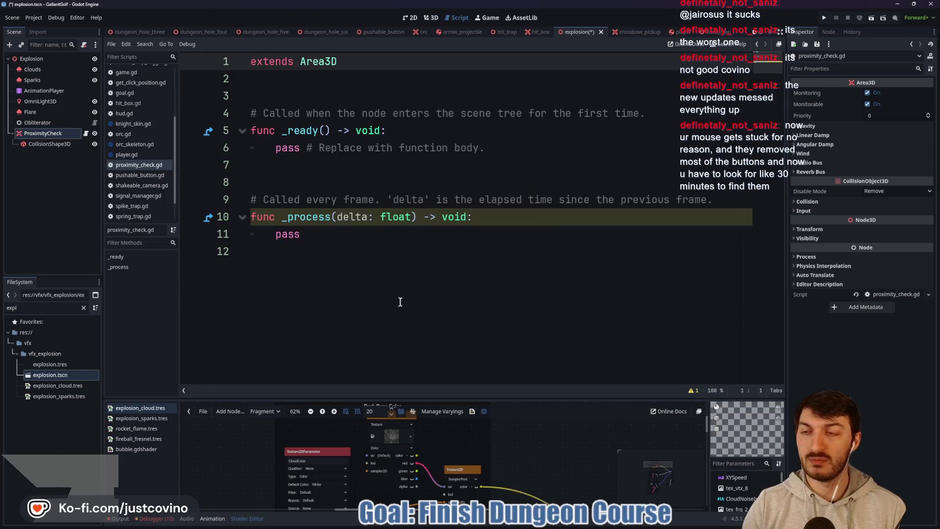
click(43, 133)
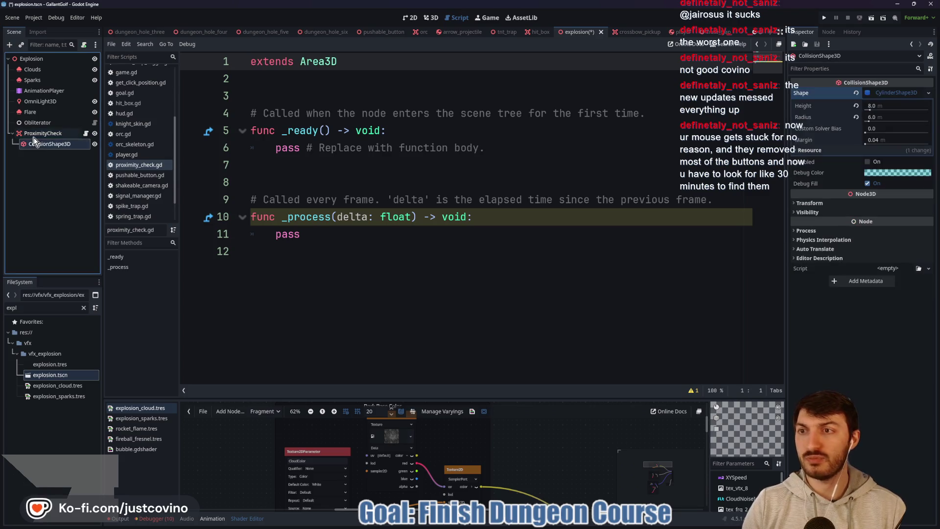
click(805, 203)
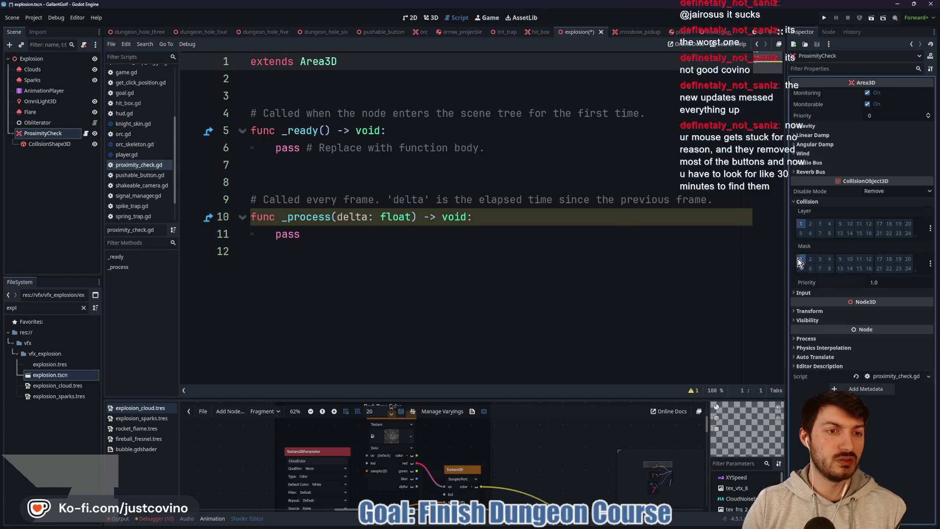
click(810, 268)
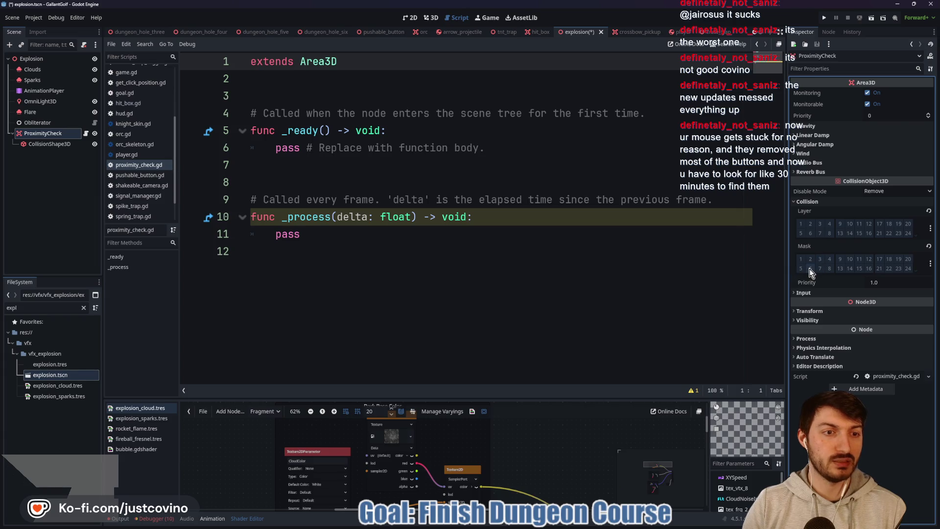
click(378, 254)
key(ctrl+s)
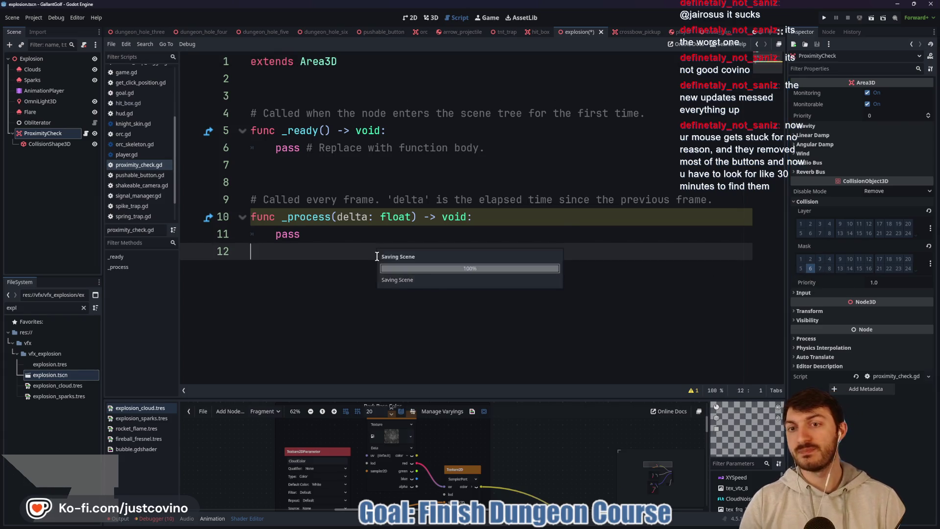
Delete the placeholder functions on lines 4–12, leaving only 'extends Area3D'
drag(344, 254, 228, 116)
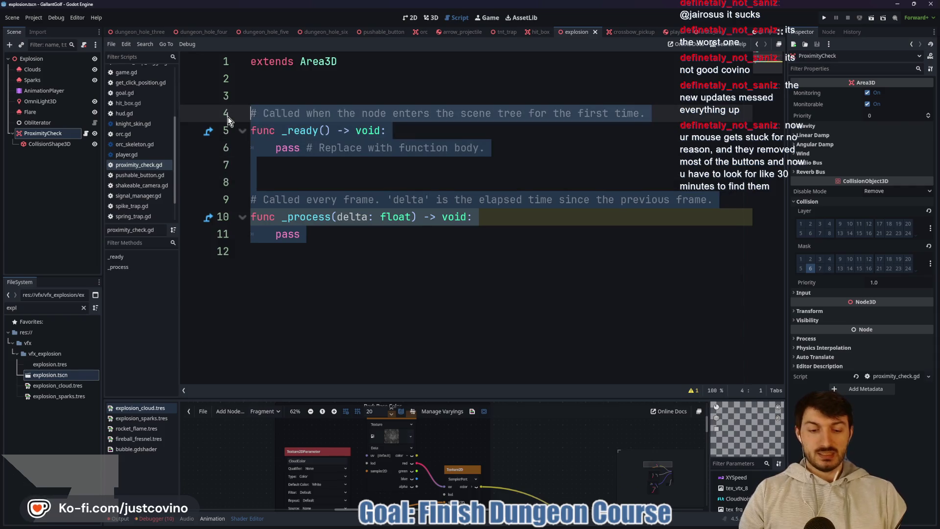
key(BackSpace)
key(BackSpace)
key(BackSpace)
key(ctrl+s)
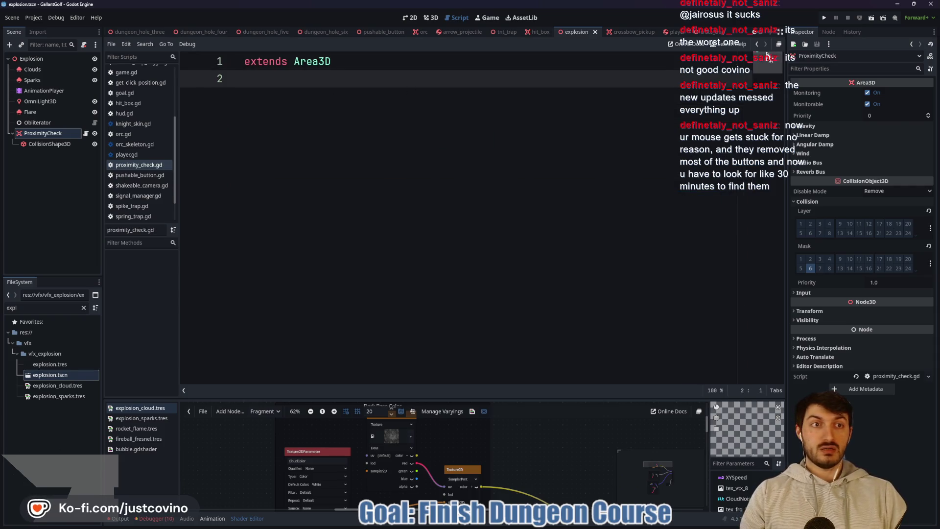
click(827, 32)
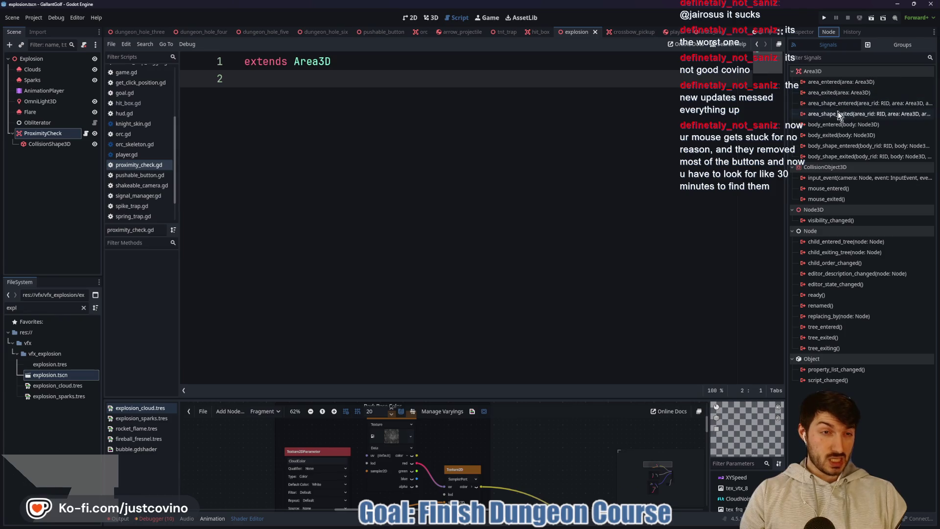
Connect ProximityCheck's area_entered signal to a new _on_area_entered handler and save
double_click(833, 82)
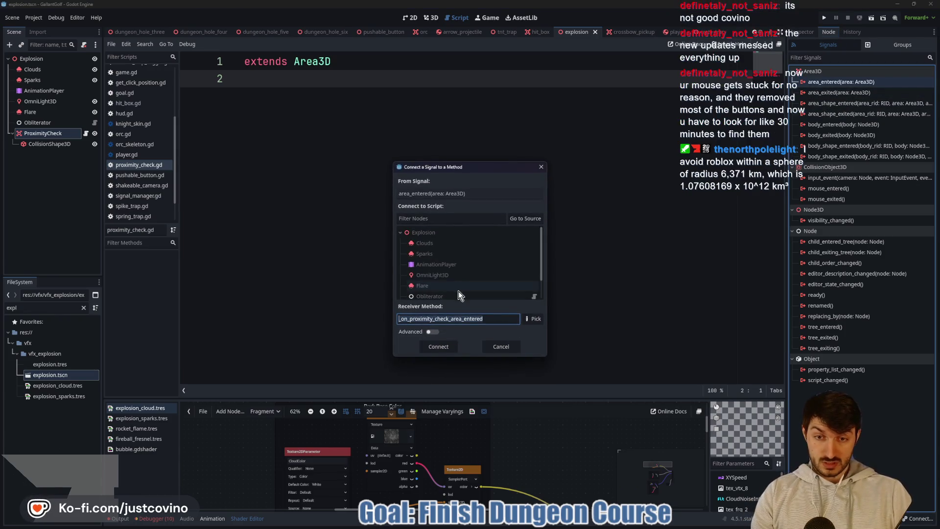
text(_on_area_entered)
click(438, 346)
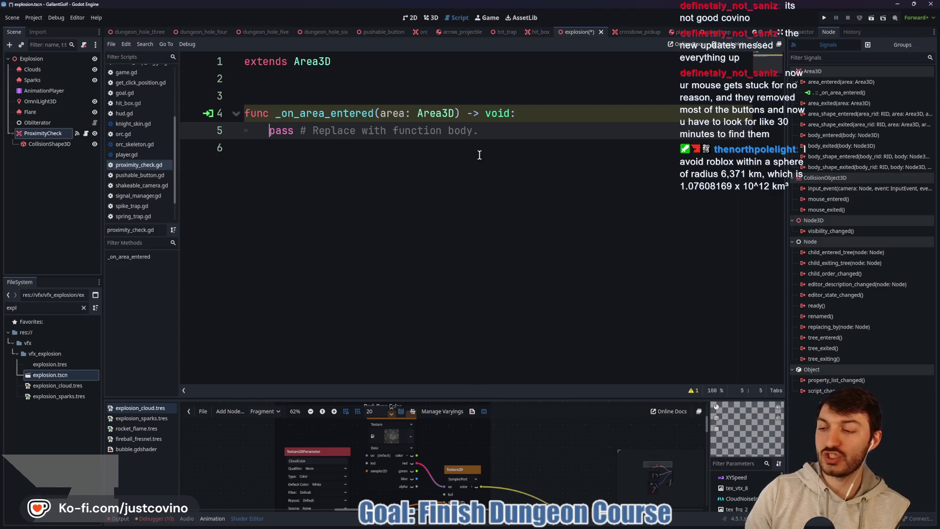
drag(491, 130, 264, 135)
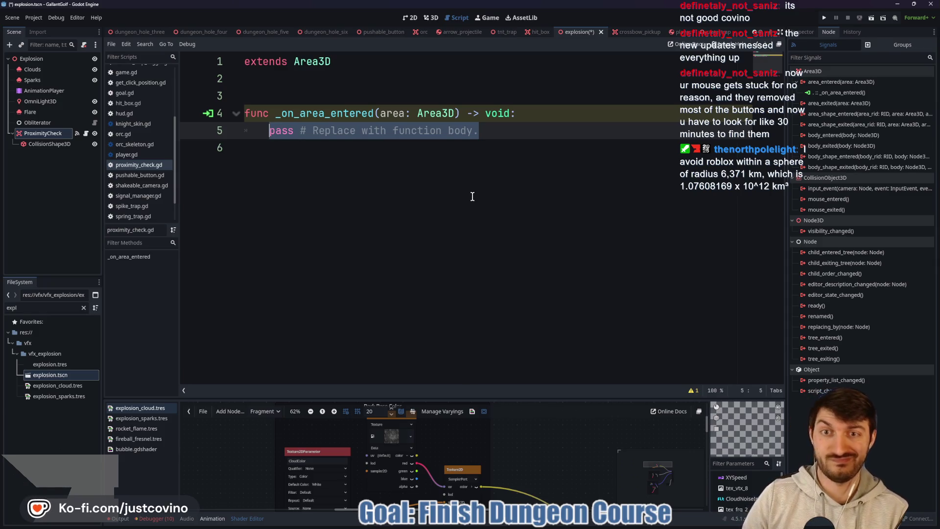
click(293, 90)
key(Return)
key(ctrl+s)
Replace the handler's pass with 'if area is HitBox: area.manual_hit()' and check hit_box.gd
click(489, 142)
drag(489, 142, 261, 143)
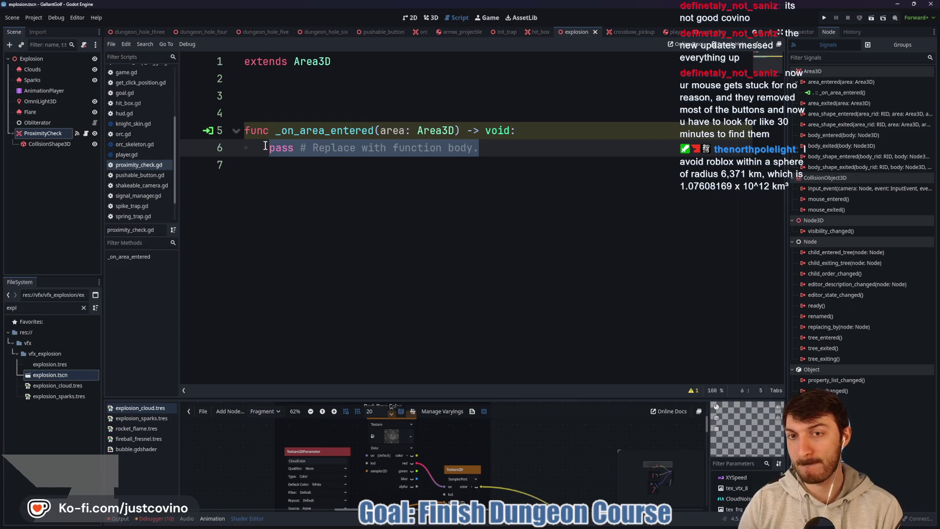
key(BackSpace)
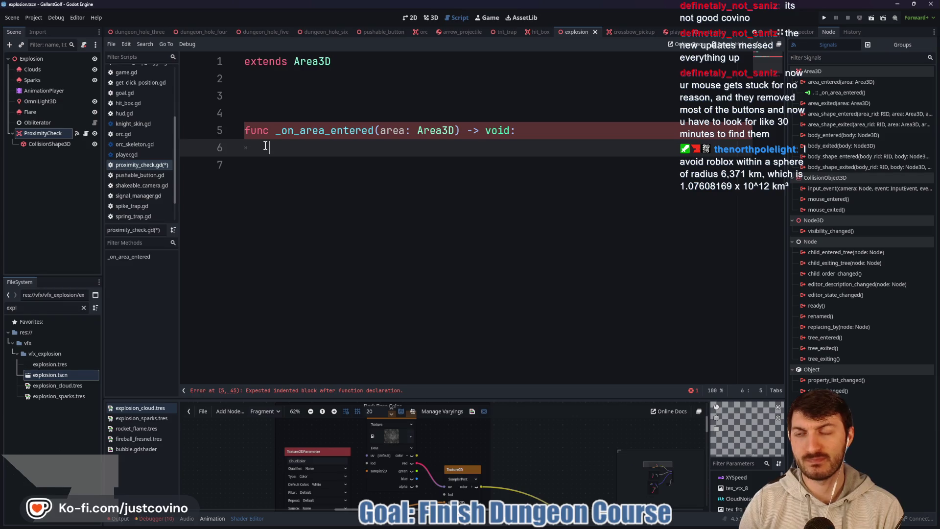
text(if area is )
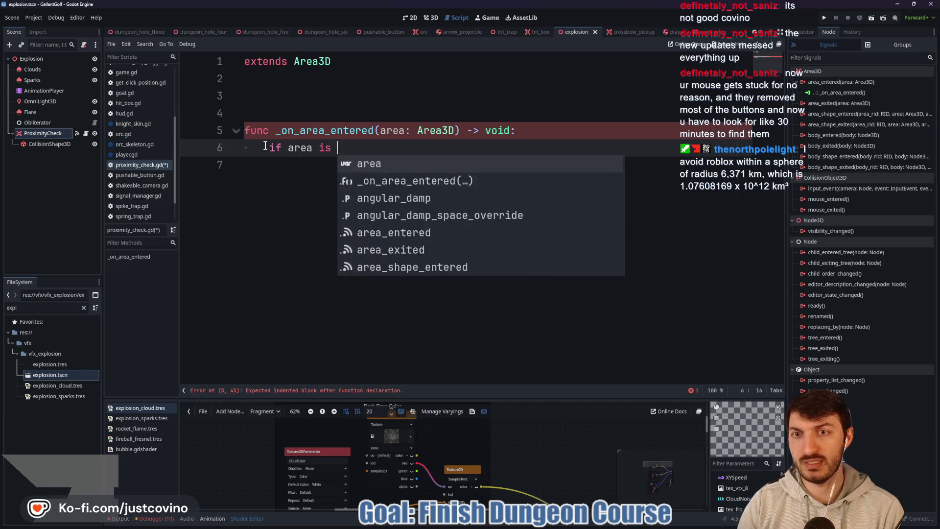
text(HitBox:)
key(Return)
text(area.)
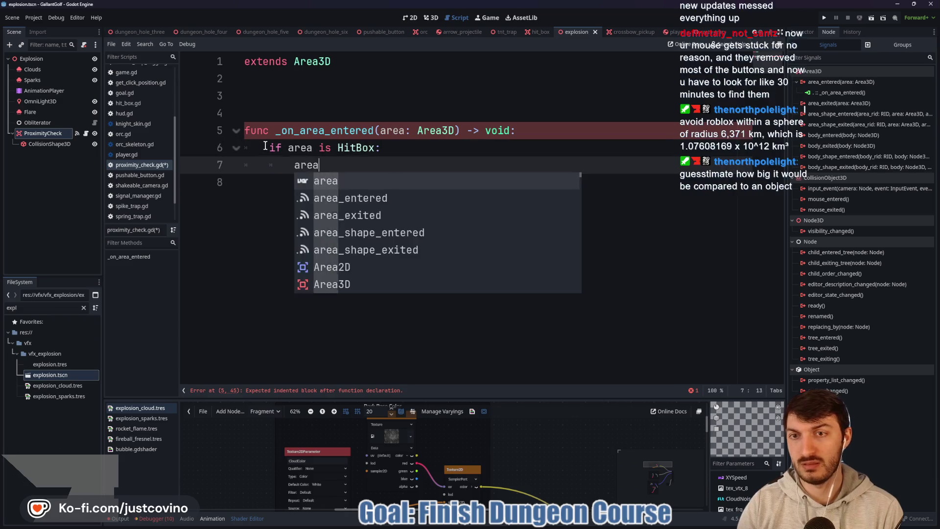
key(Down)
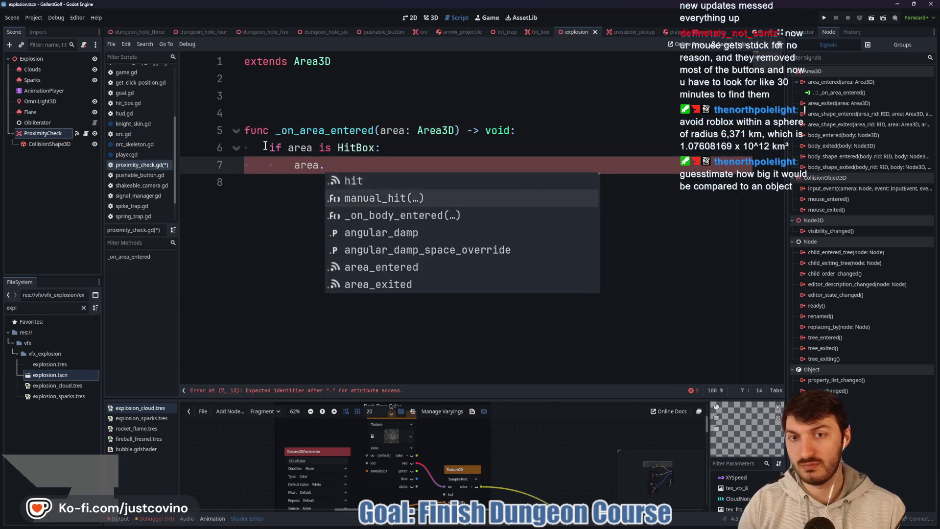
key(Return)
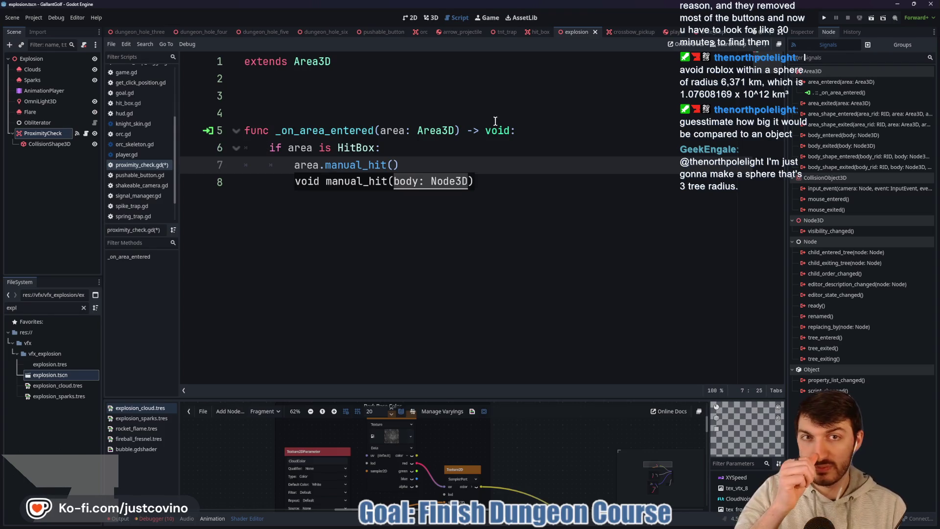
click(539, 33)
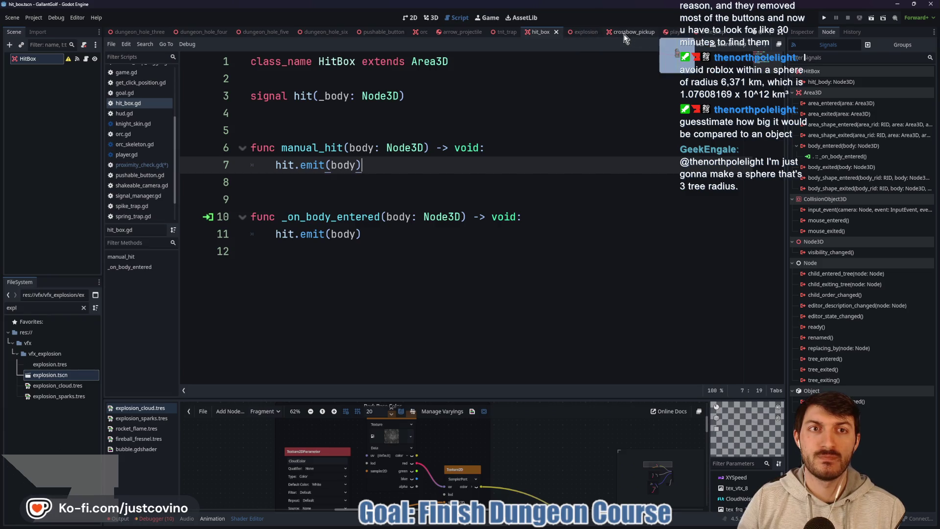
Complete the handler call as area.manual_hit(null) and save proximity_check.gd and the explosion scene
click(579, 32)
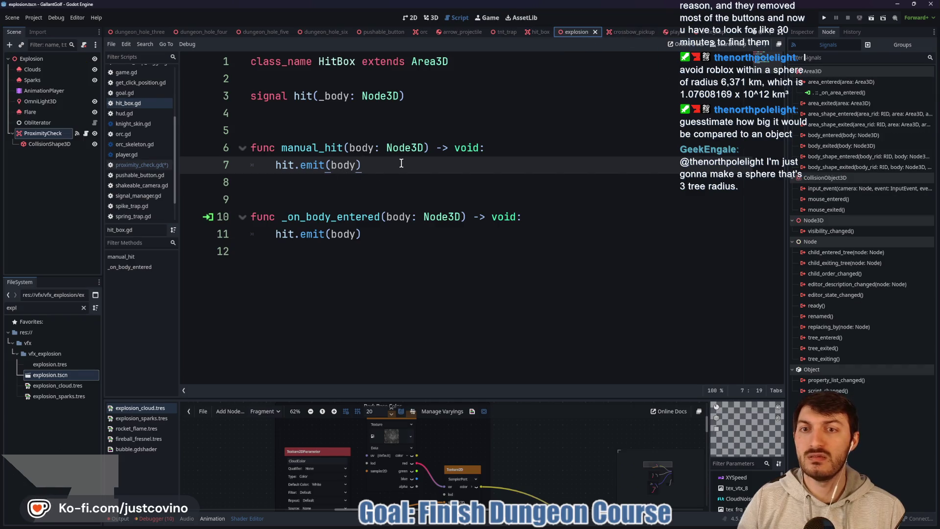
click(84, 134)
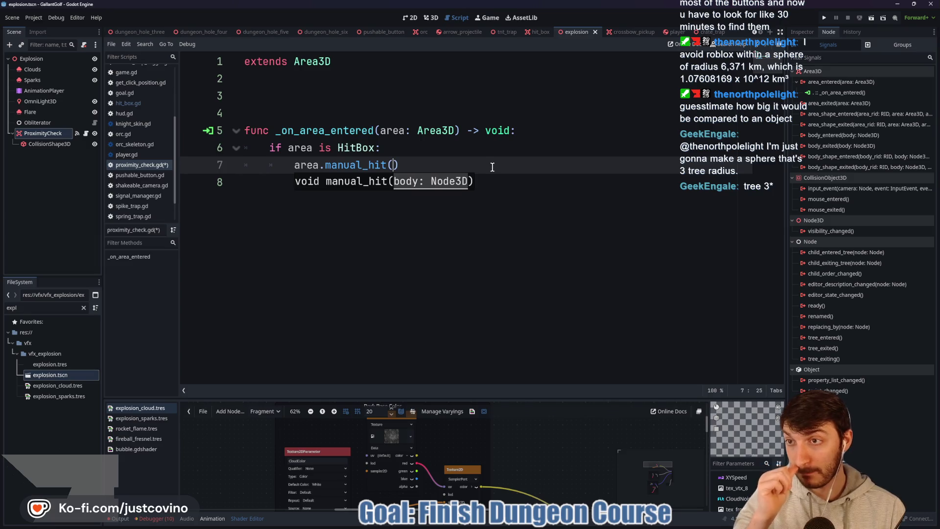
text(ll))
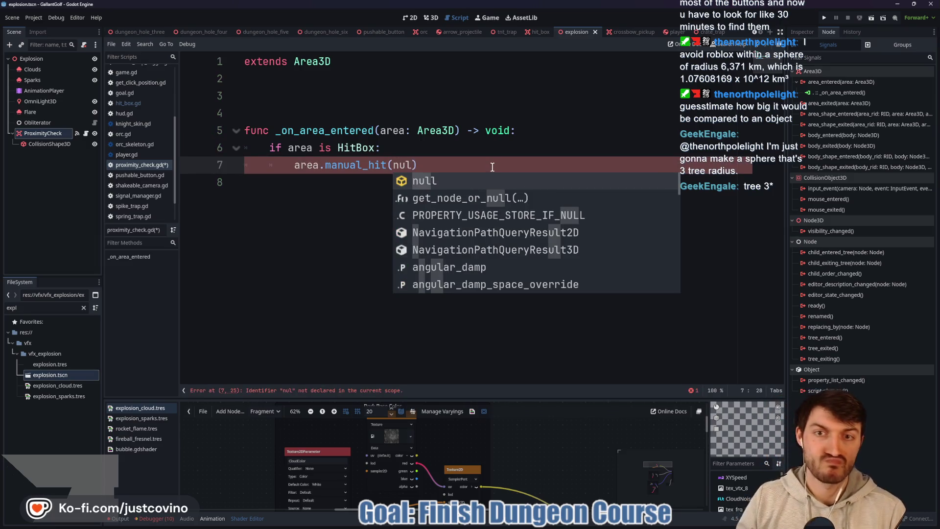
key(ctrl+s)
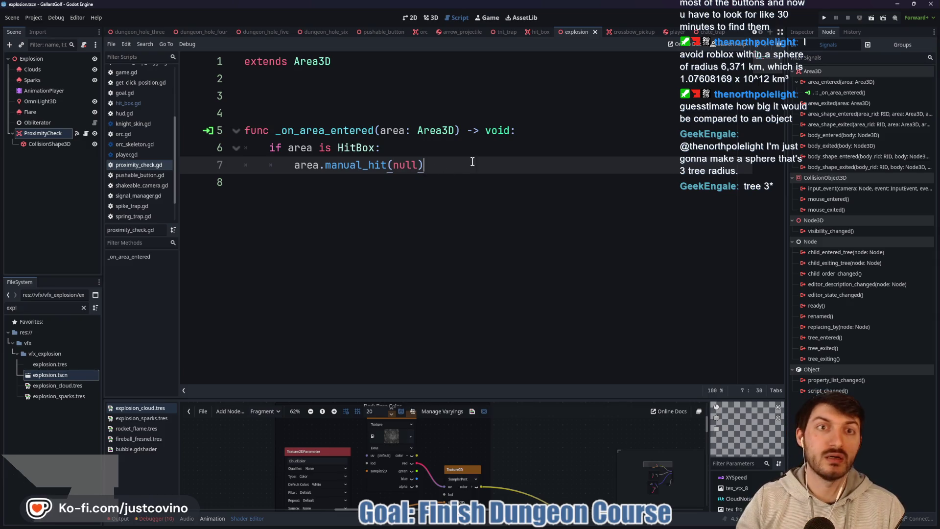
click(806, 34)
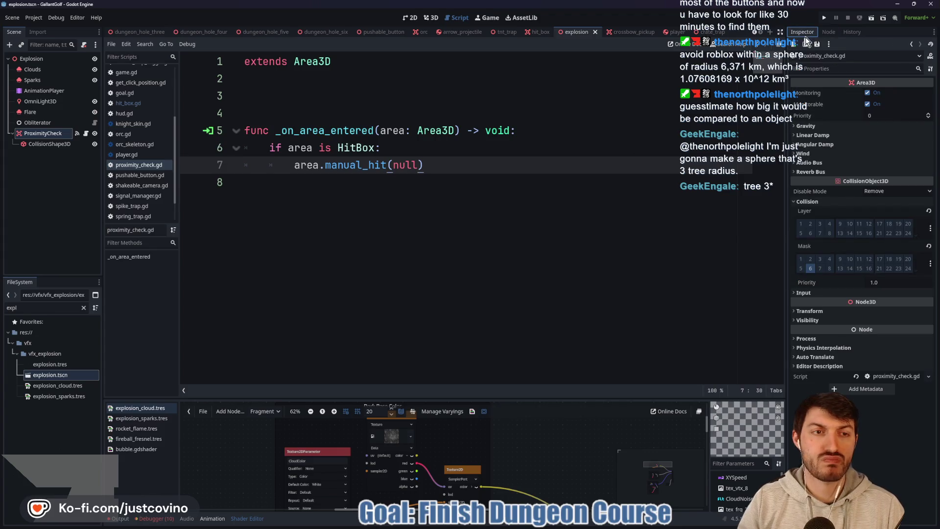
key(ctrl+s)
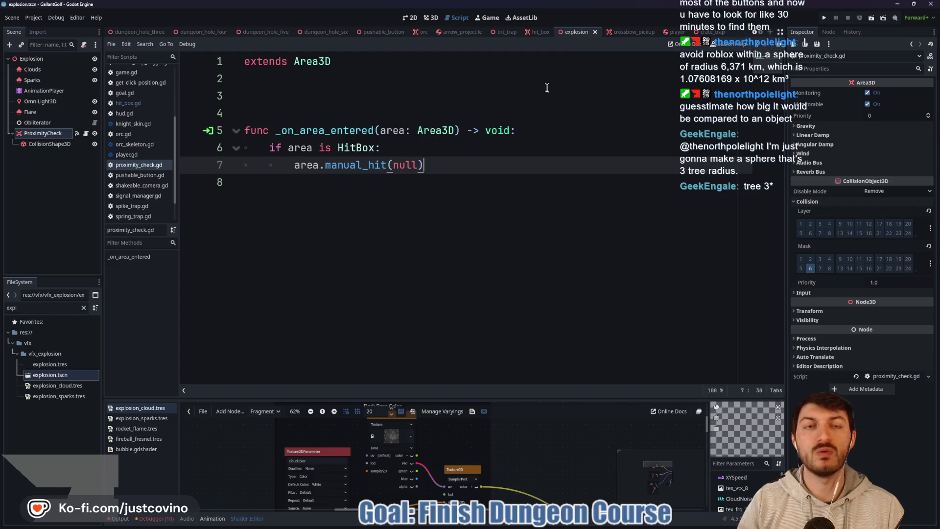
click(504, 32)
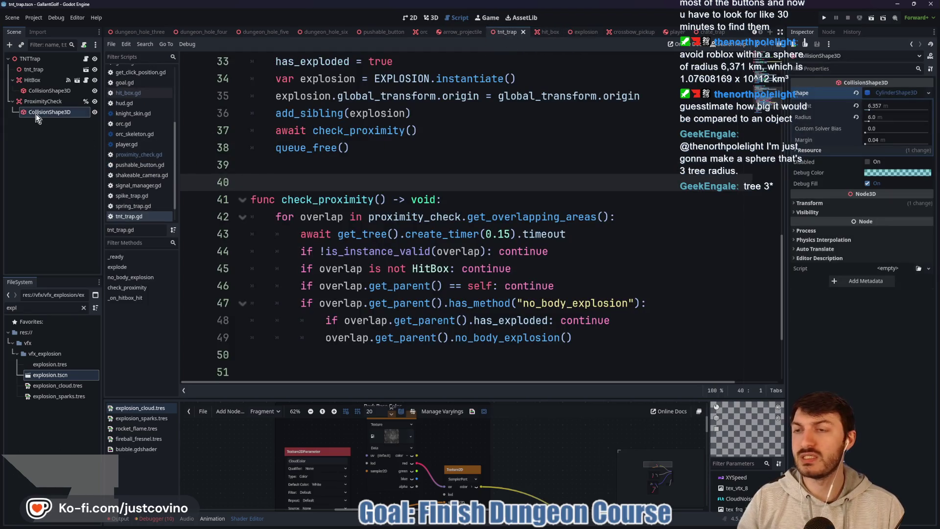
Delete the TNT trap's own ProximityCheck node and its children
click(30, 102)
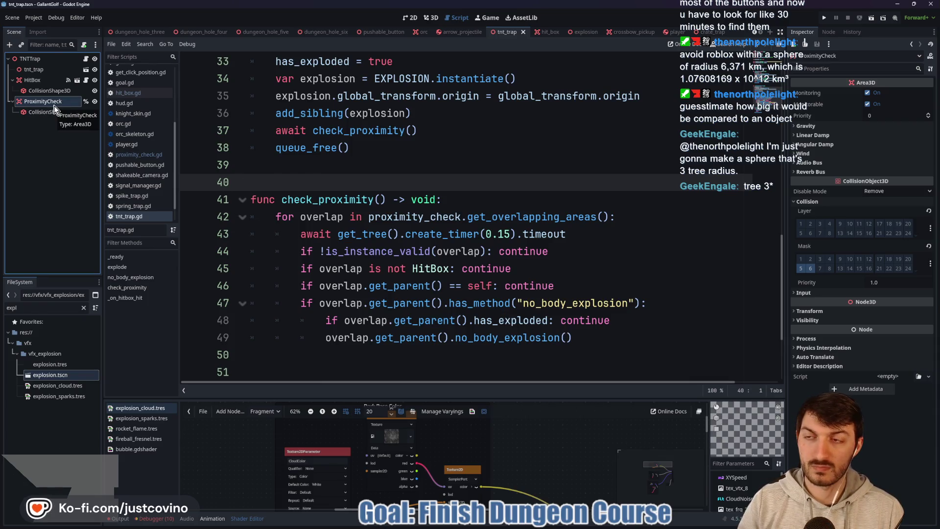
key(Delete)
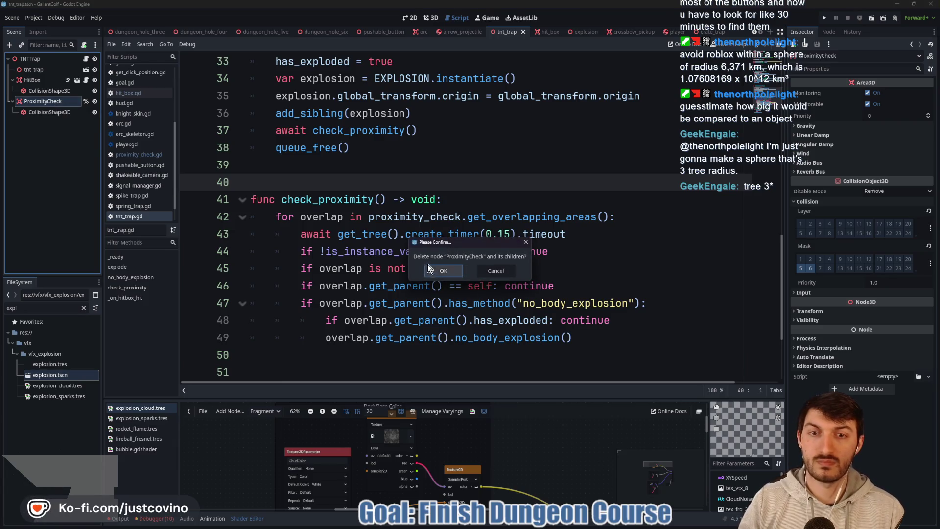
click(443, 271)
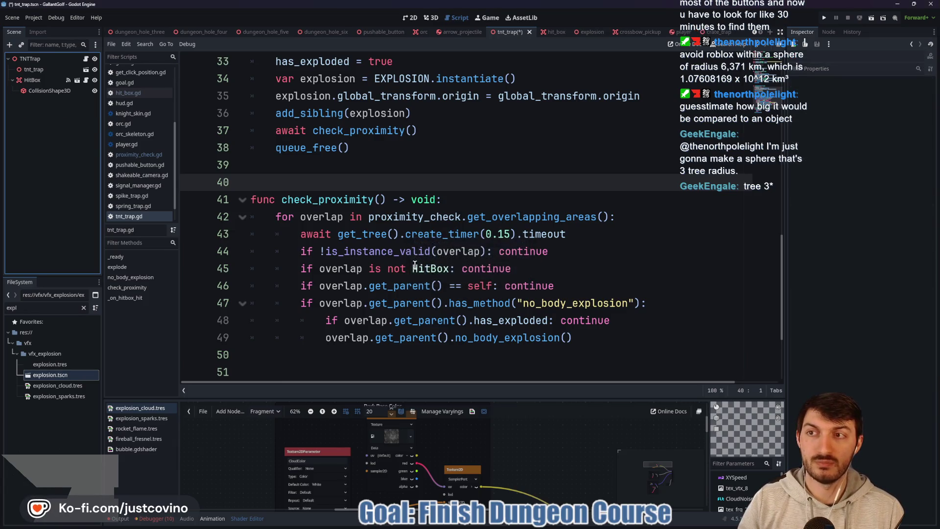
Comment out the check_proximity function and its call in tnt_trap.gd
click(435, 234)
mouse_move(594, 339)
mouse_down()
mouse_move(248, 202)
mouse_move(246, 187)
mouse_up()
key(ctrl+k)
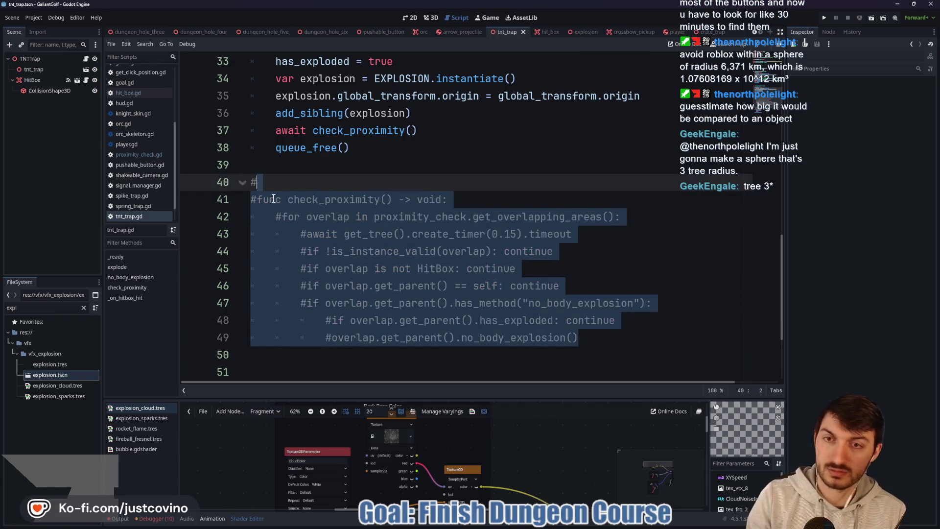
click(277, 131)
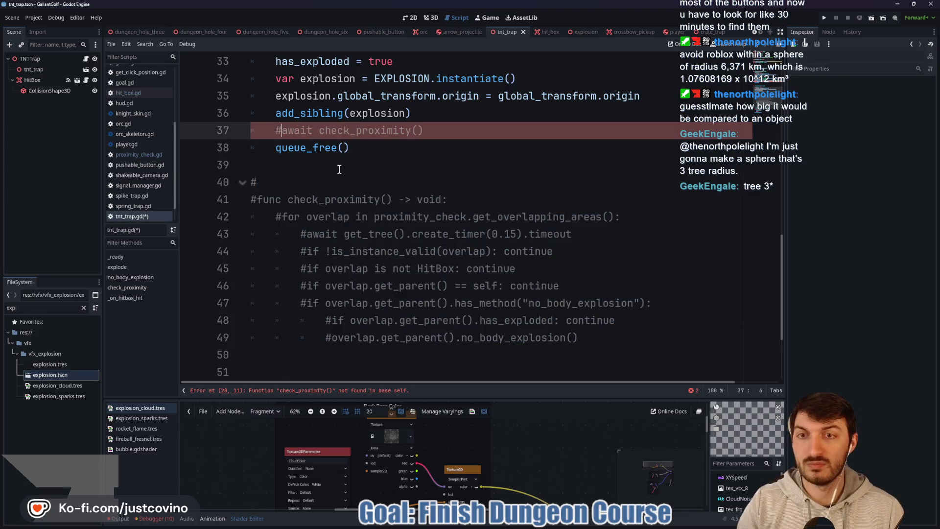
scroll(343, 172, up, 5)
click(277, 232)
key(ctrl+k)
scroll(346, 230, up, 5)
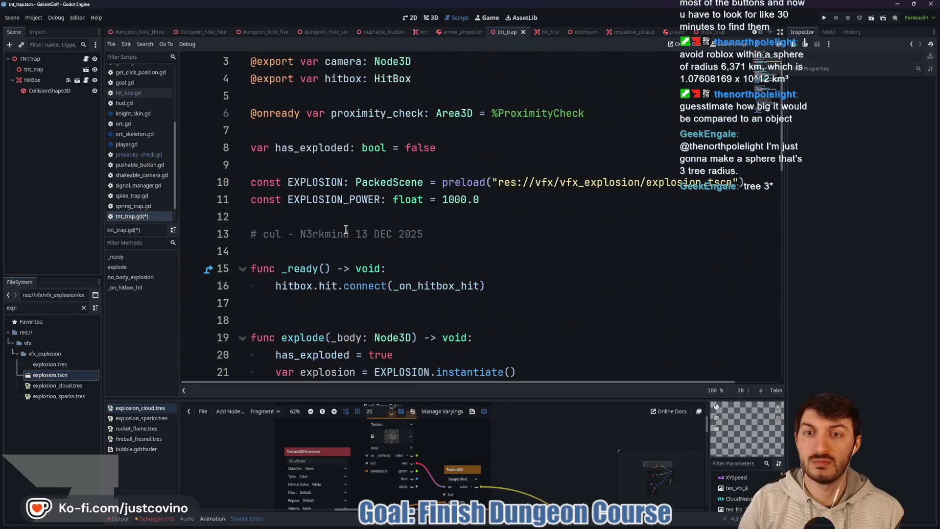
click(258, 118)
key(ctrl+k)
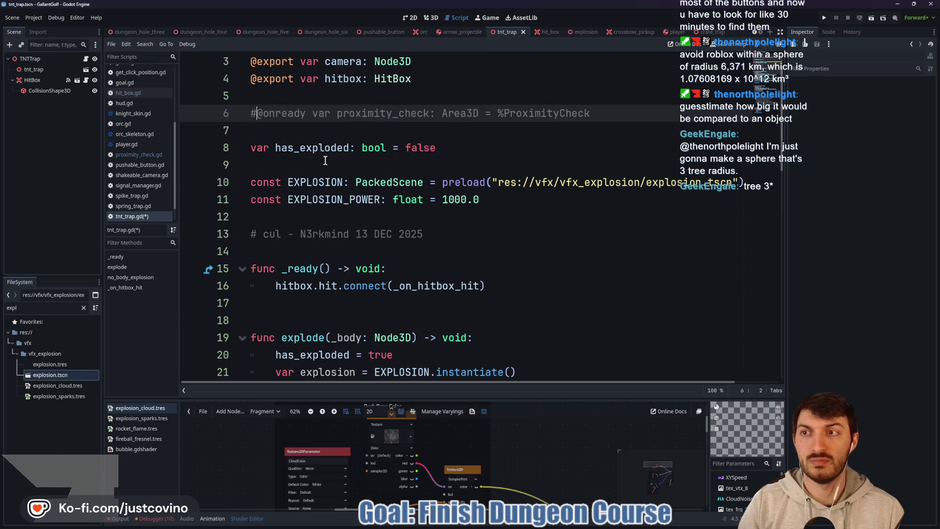
scroll(326, 163, down, 12)
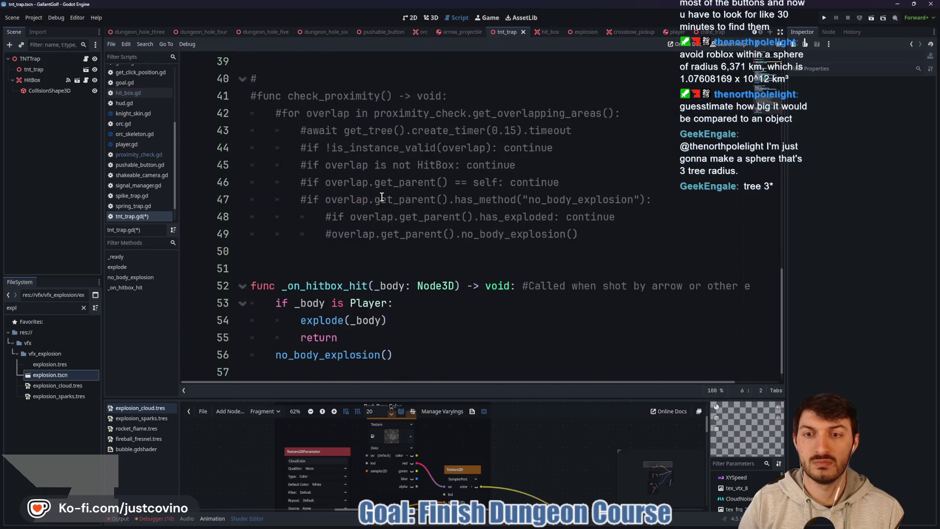
click(338, 237)
key(ctrl+s)
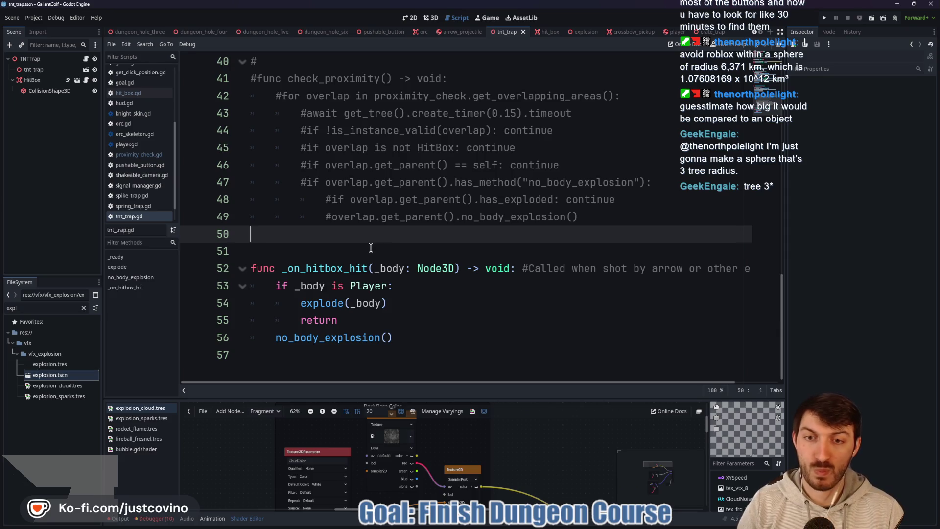
scroll(371, 247, up, 10)
click(330, 184)
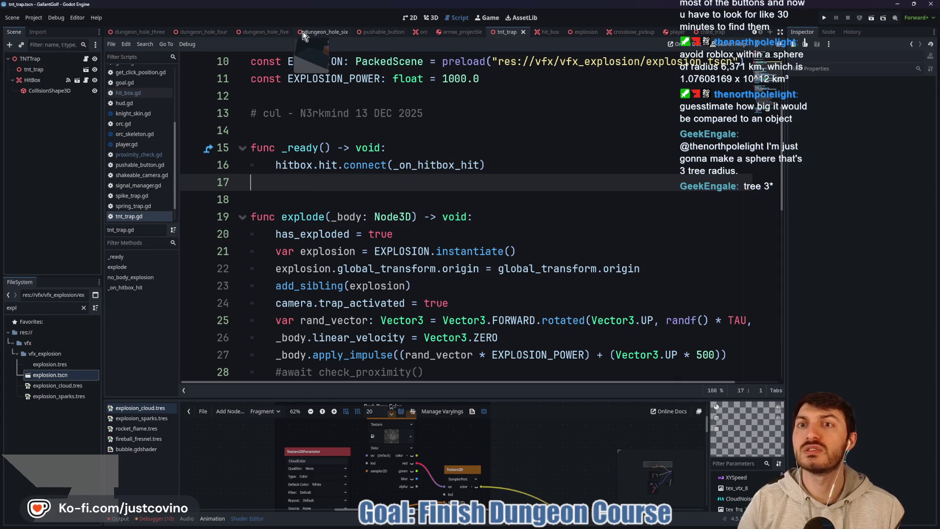
scroll(184, 34, up, 3)
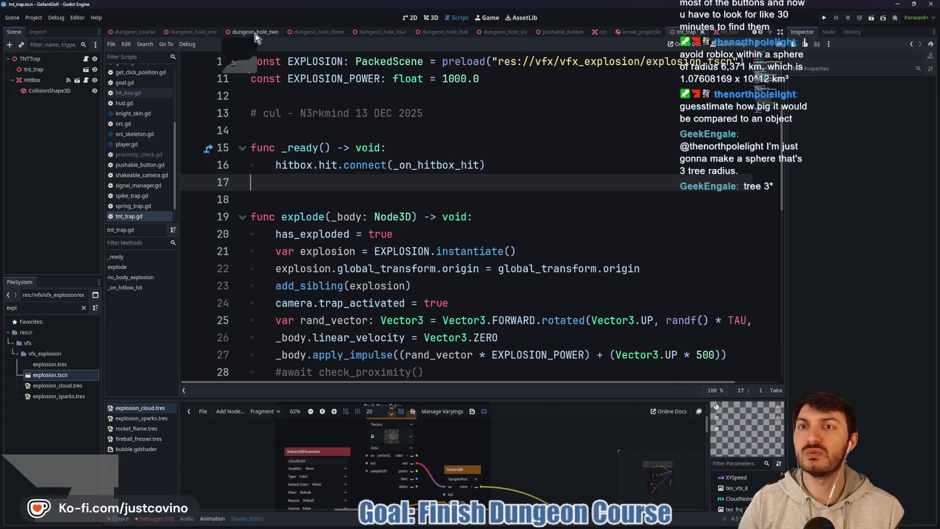
Frame the TNTTrap2 barrel in dungeon hole two's 3D view and open the TNT trap scene
click(256, 33)
click(414, 17)
click(431, 18)
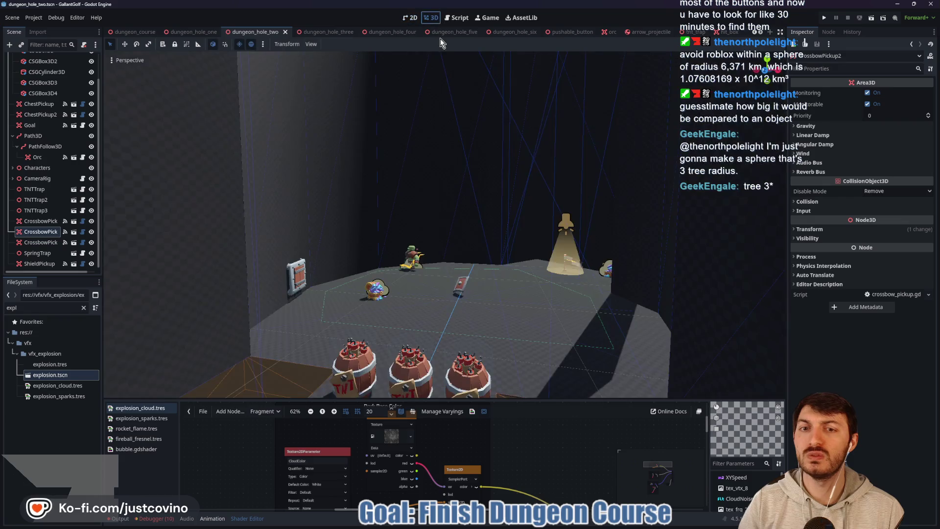
scroll(387, 86, down, 5)
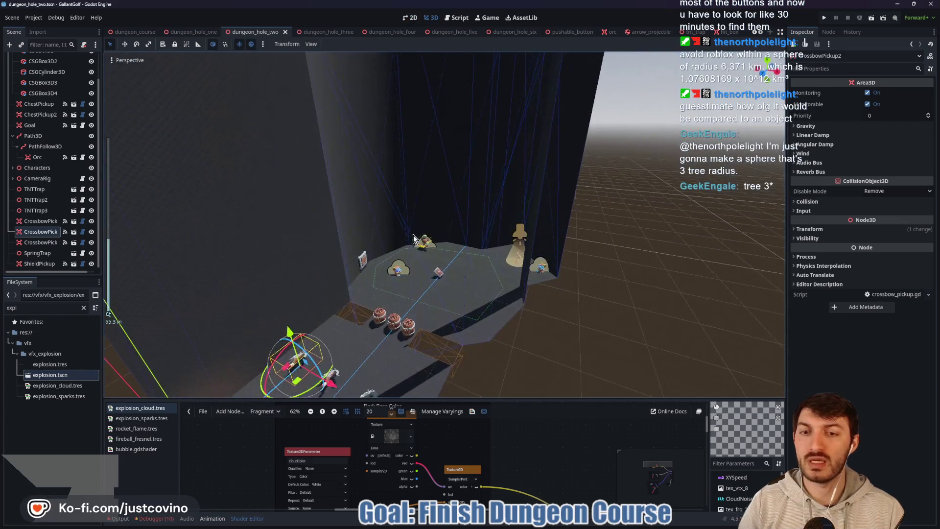
scroll(413, 233, up, 5)
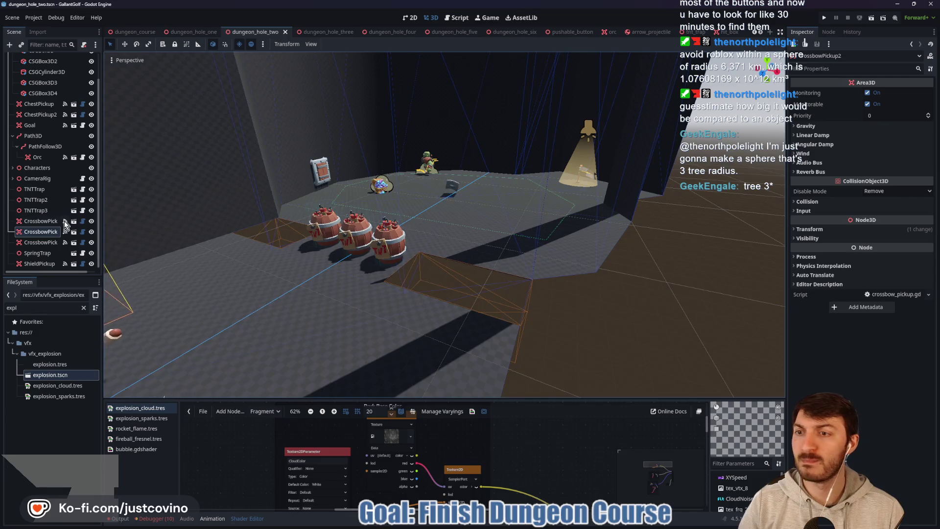
click(35, 198)
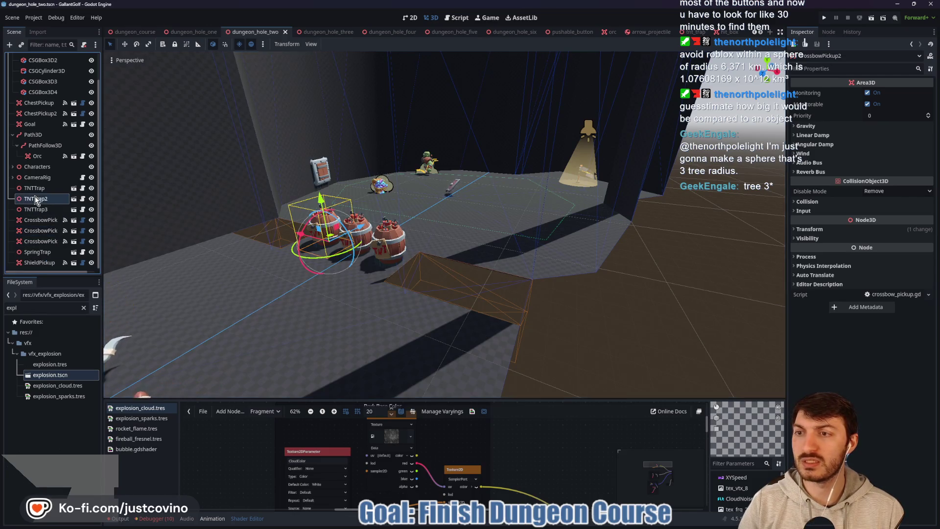
key(f)
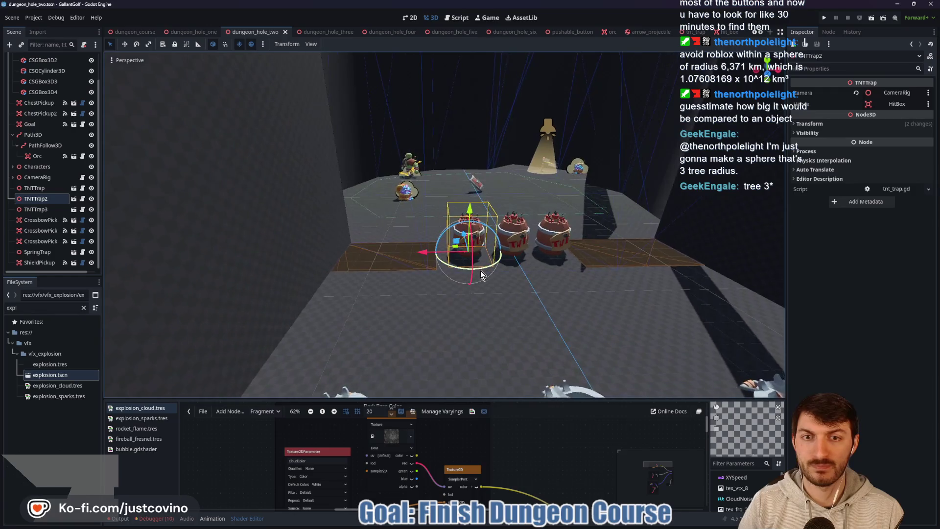
double_click(559, 248)
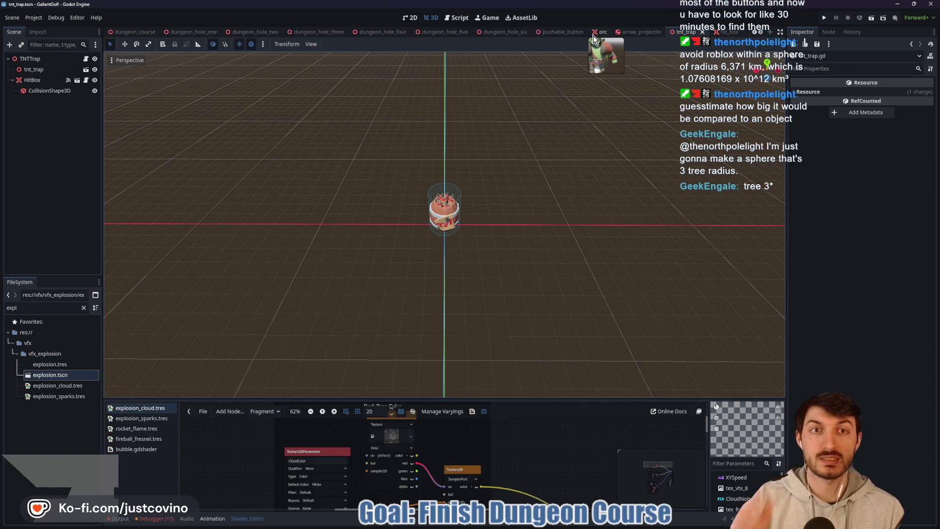
Orbit around the explosion scene's ProximityCheck area, then bring up dungeon_course
scroll(647, 33, down, 3)
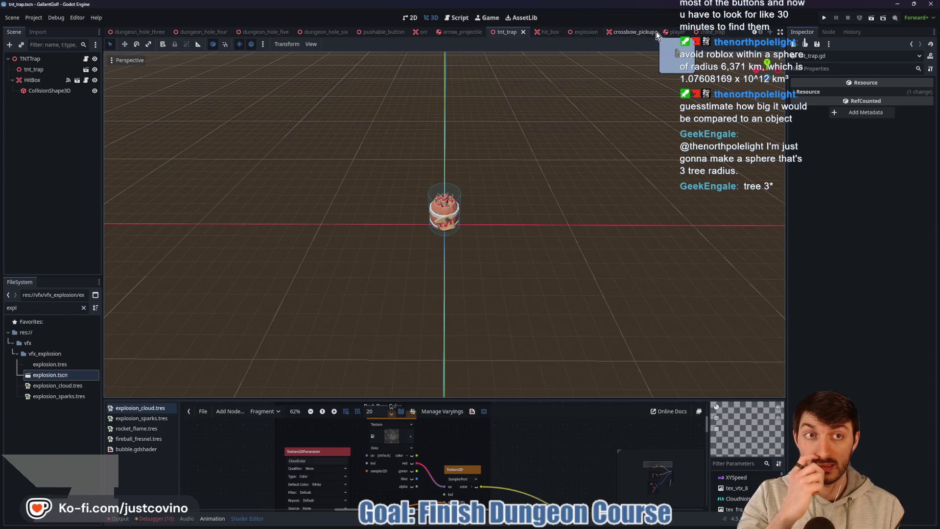
click(584, 32)
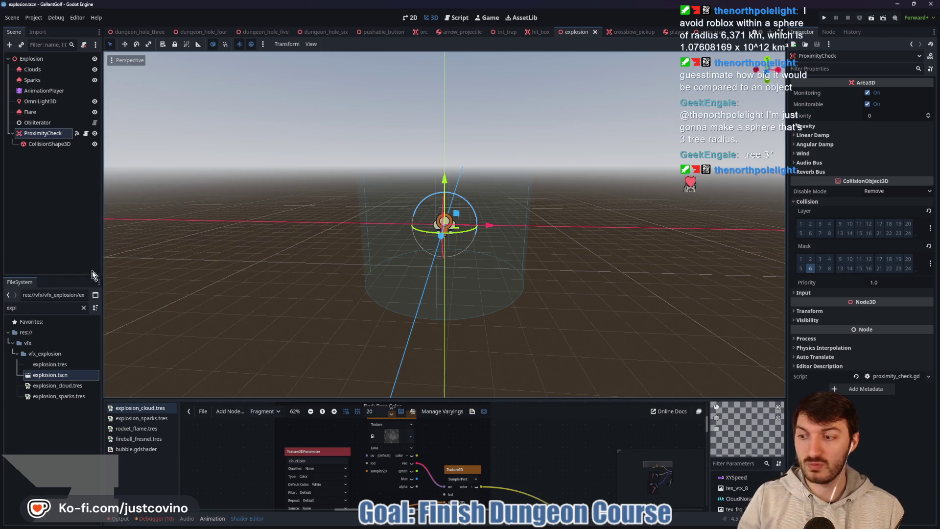
drag(332, 189, 413, 168)
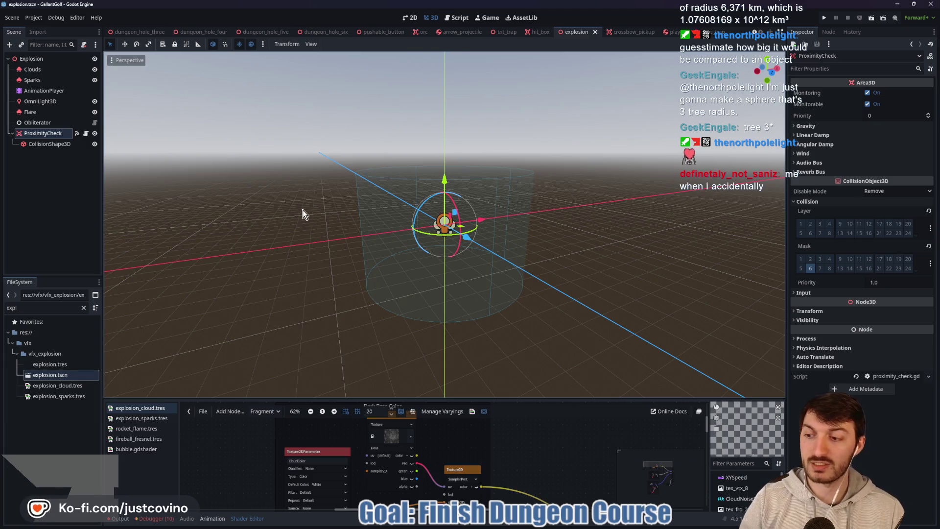
drag(305, 212, 342, 210)
scroll(151, 31, up, 5)
click(195, 31)
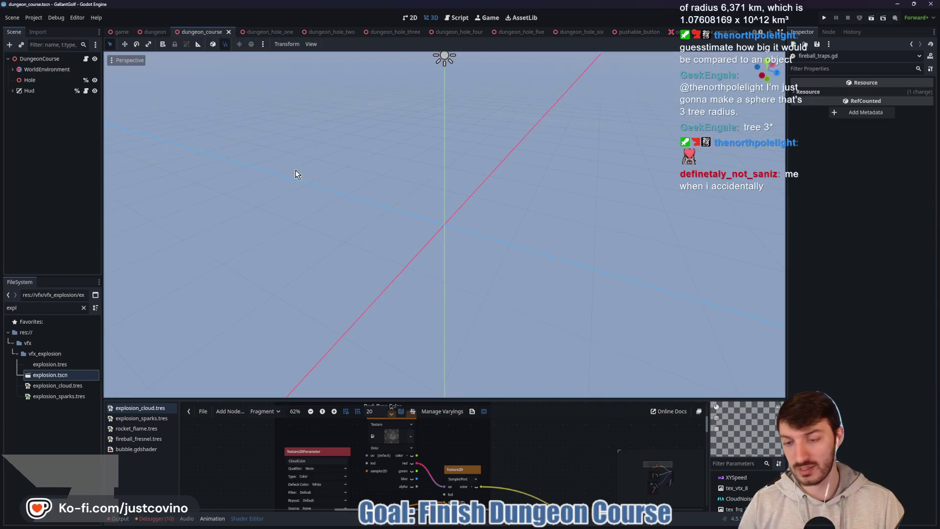
Run dungeon_course with F6 and take two golf-ball strokes up the course
key(F6)
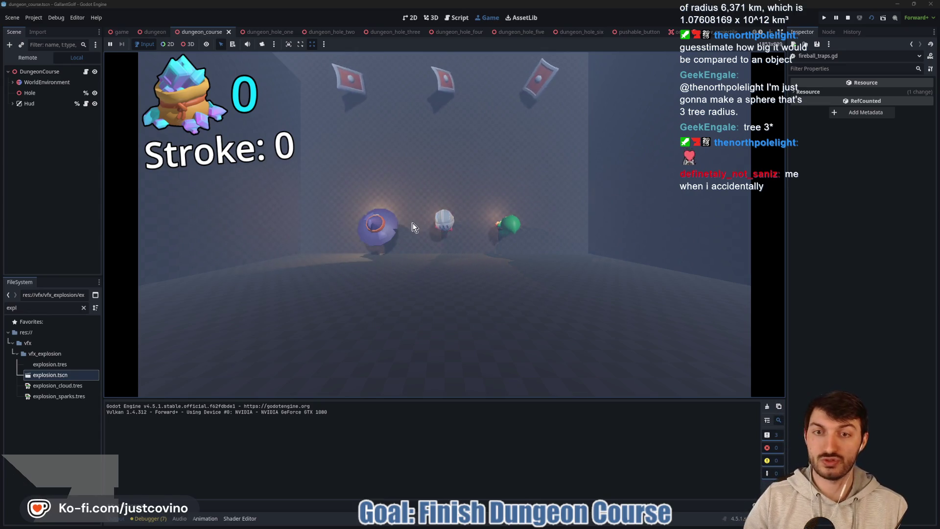
drag(454, 212, 438, 424)
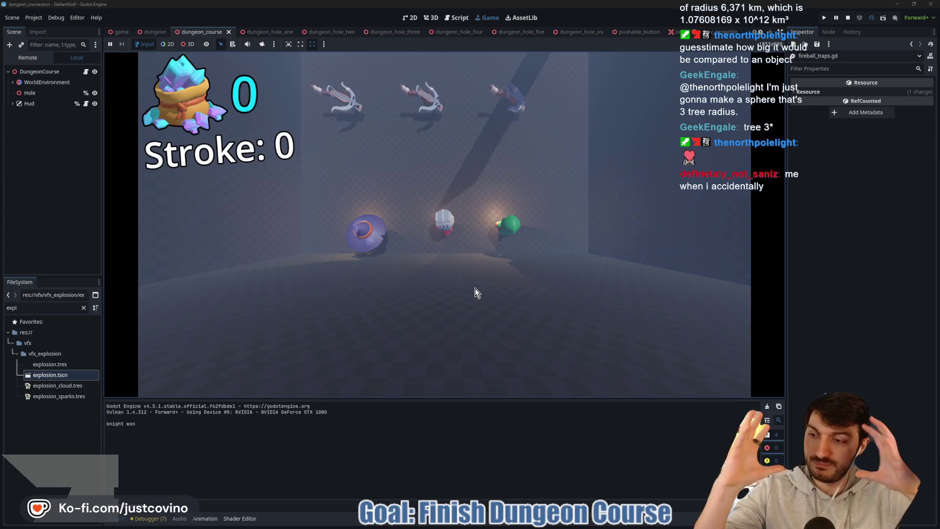
mouse_move(442, 225)
mouse_down()
mouse_move(514, 409)
mouse_move(482, 424)
mouse_up()
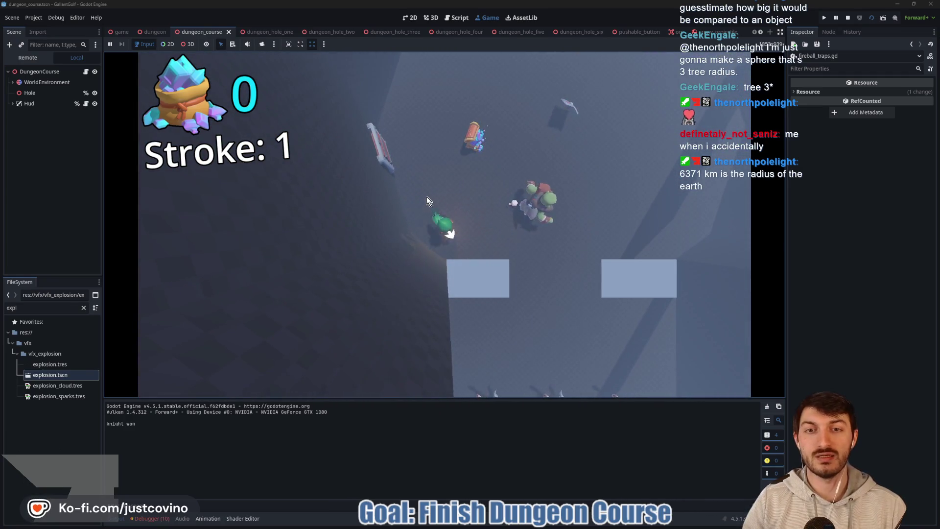
drag(413, 210, 433, 220)
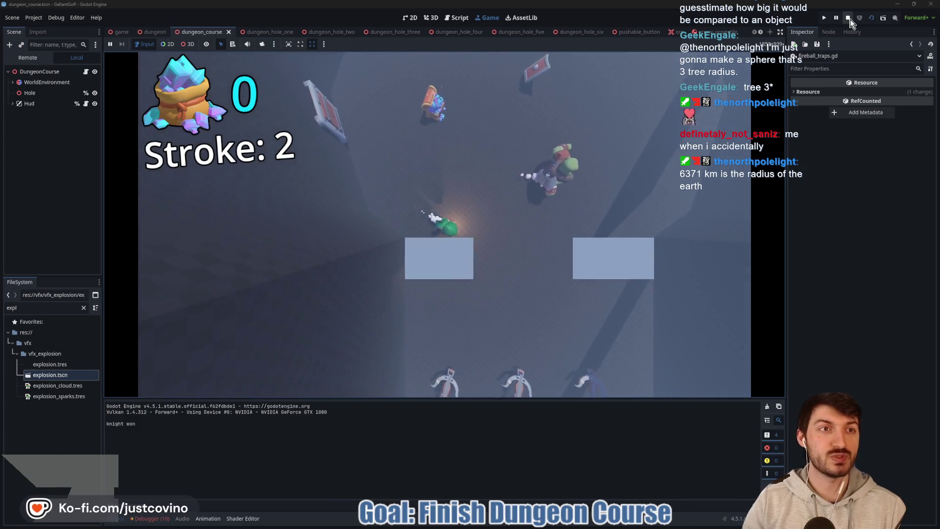
Stop the game, slide the three CrossbowPickups along X in dungeon_hole_two, and save
key(F8)
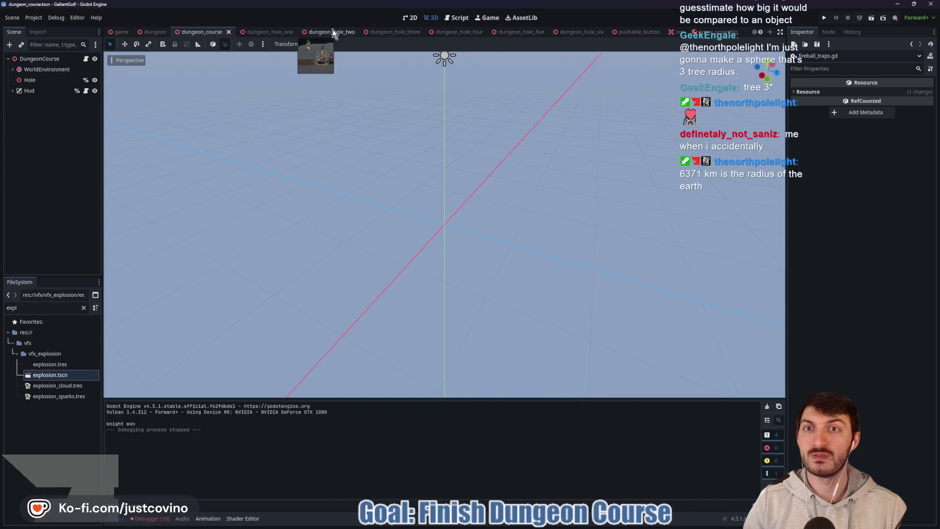
click(328, 31)
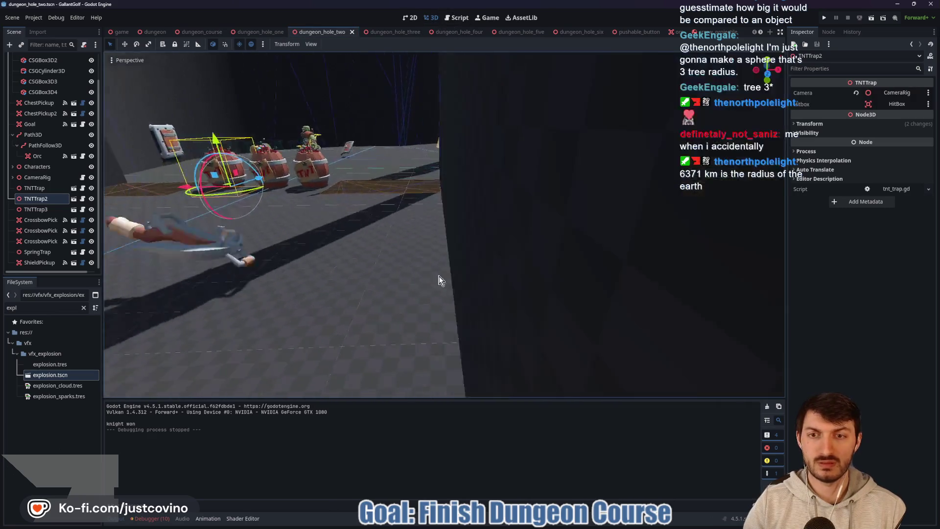
scroll(449, 272, down, 5)
click(413, 293)
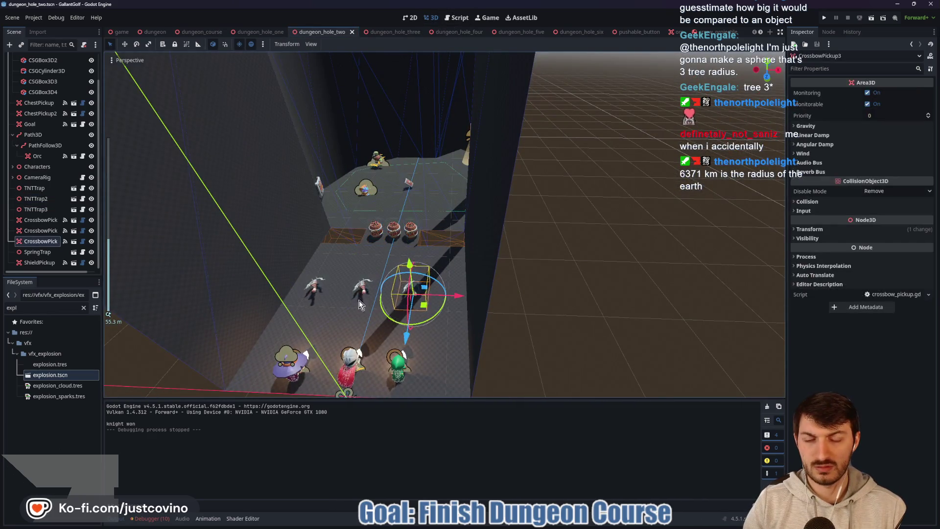
mouse_move(446, 296)
mouse_down()
mouse_move(410, 295)
mouse_move(492, 298)
mouse_up()
click(362, 287)
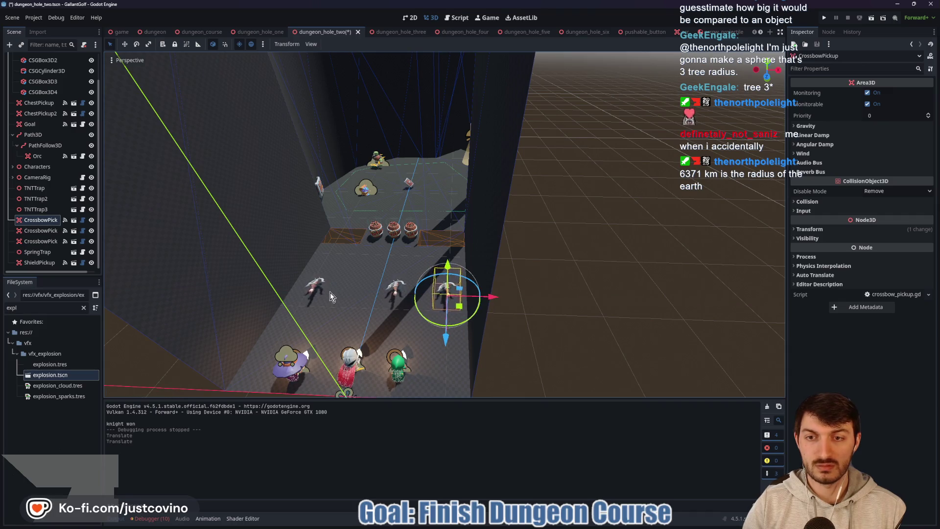
click(324, 289)
drag(362, 292, 376, 297)
key(ctrl+s)
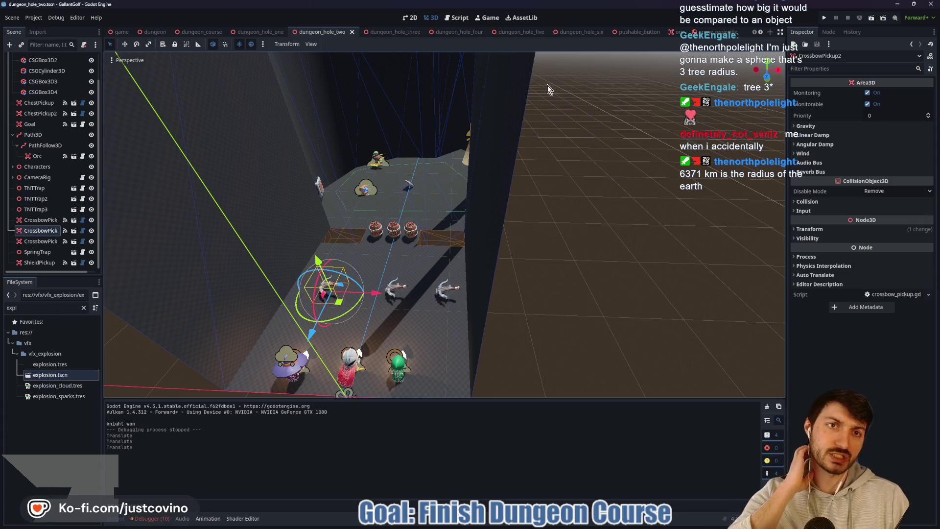
click(403, 32)
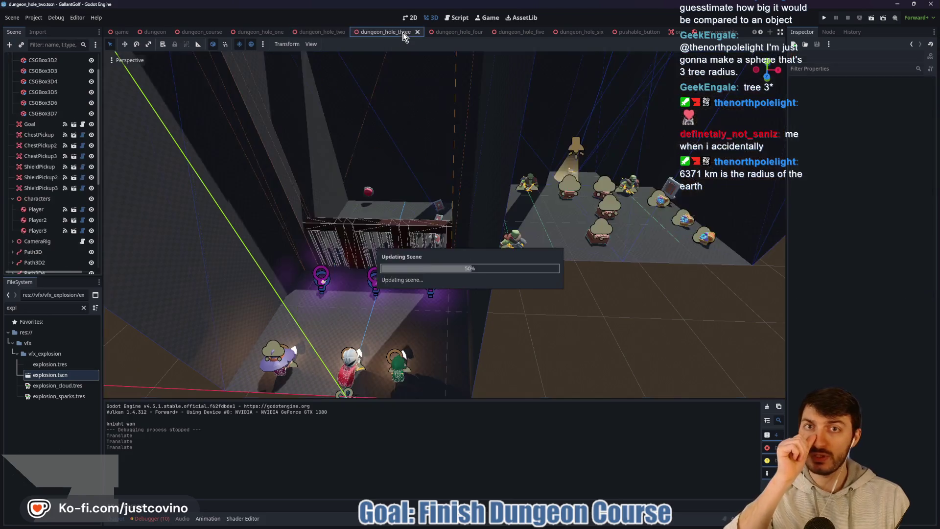
Switch through the dungeon_hole_four and five tabs to the dungeon_hole_six scene
click(464, 35)
click(519, 32)
click(574, 33)
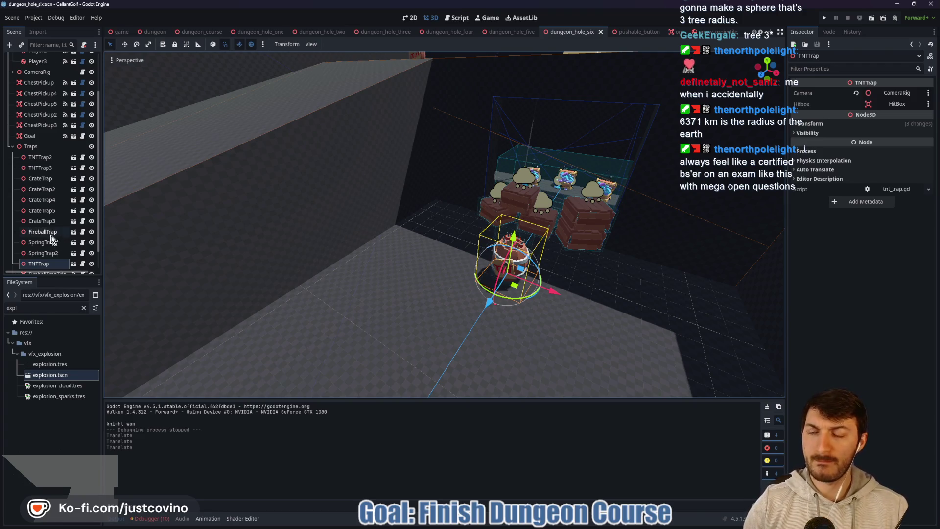
Open the crate trap scene from the Scene tree and select its HitBox node
scroll(66, 240, down, 1)
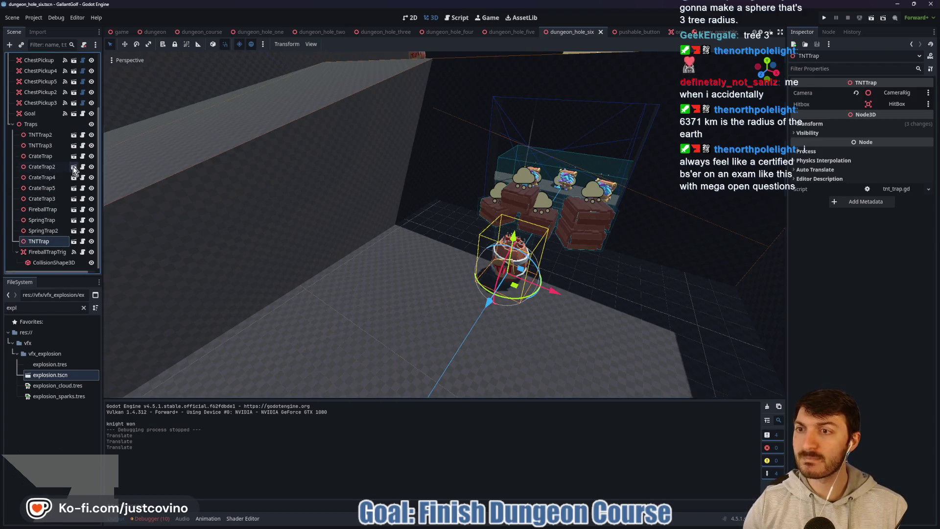
click(73, 167)
click(32, 91)
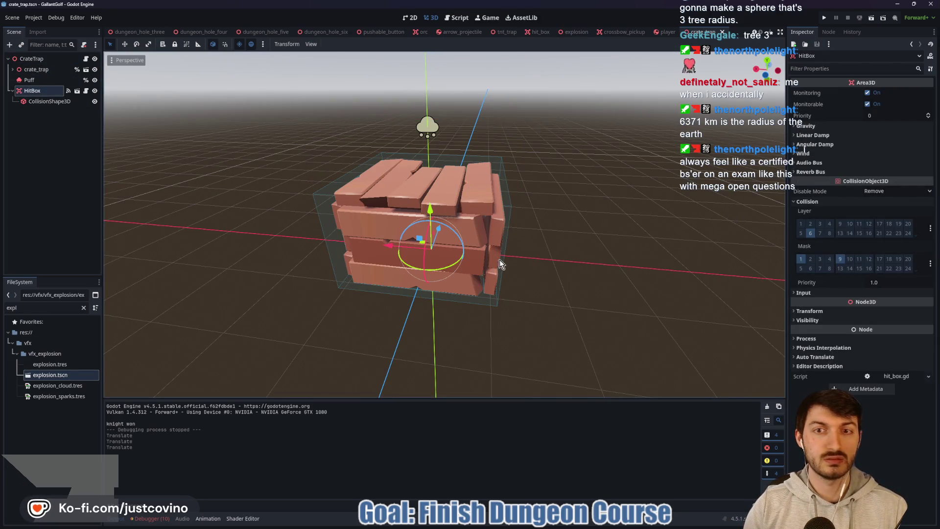
Select the crate's CollisionShape3D and open the crate_trap.gd script
scroll(387, 294, down, 2)
click(58, 100)
scroll(318, 247, down, 3)
scroll(319, 248, up, 2)
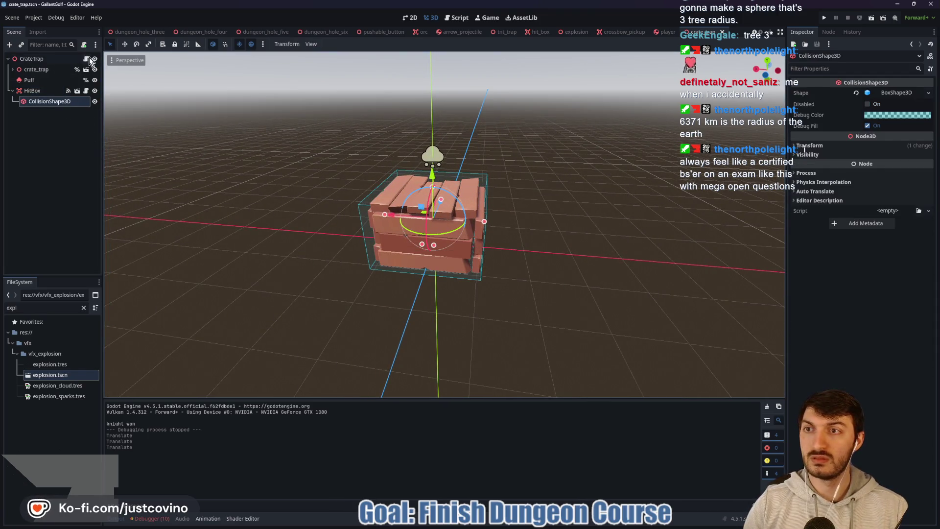
click(86, 59)
Review the _on_hitbox_hit code, then run the dungeon_course scene with F6
scroll(343, 221, down, 5)
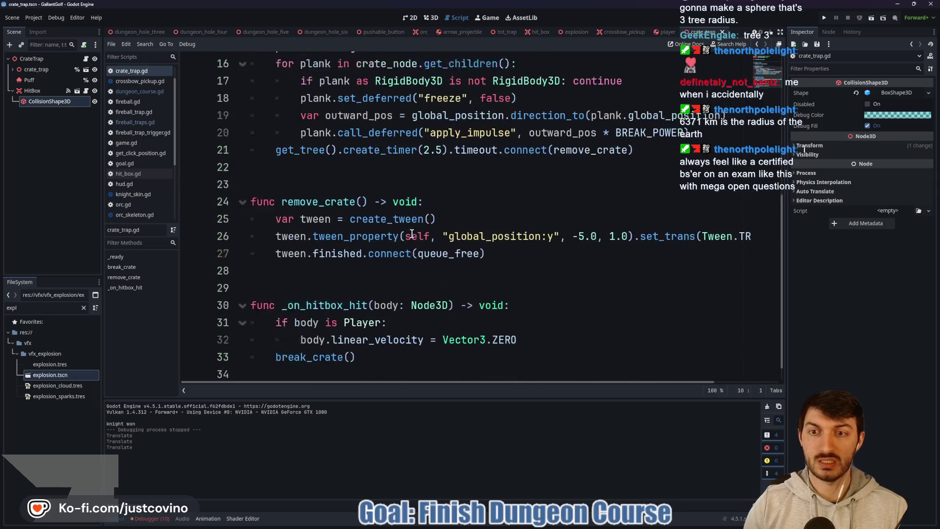
click(366, 270)
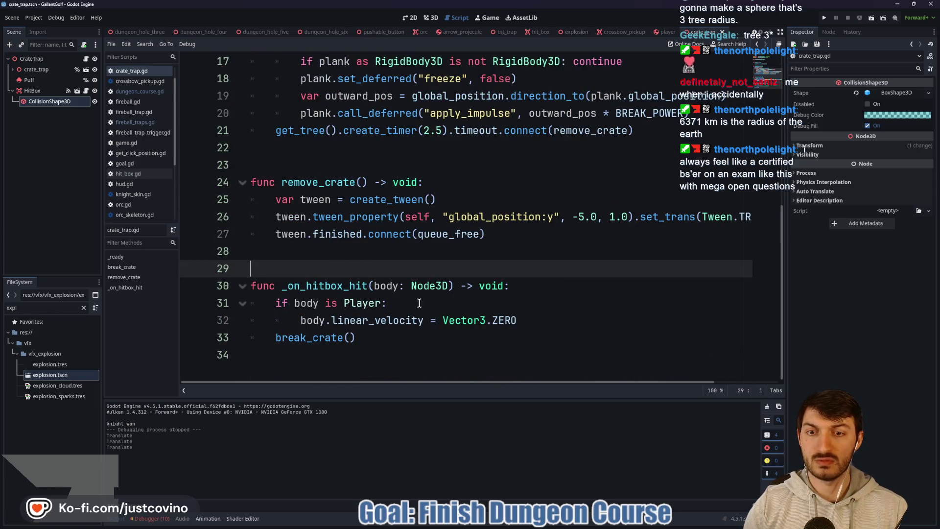
click(536, 320)
click(375, 269)
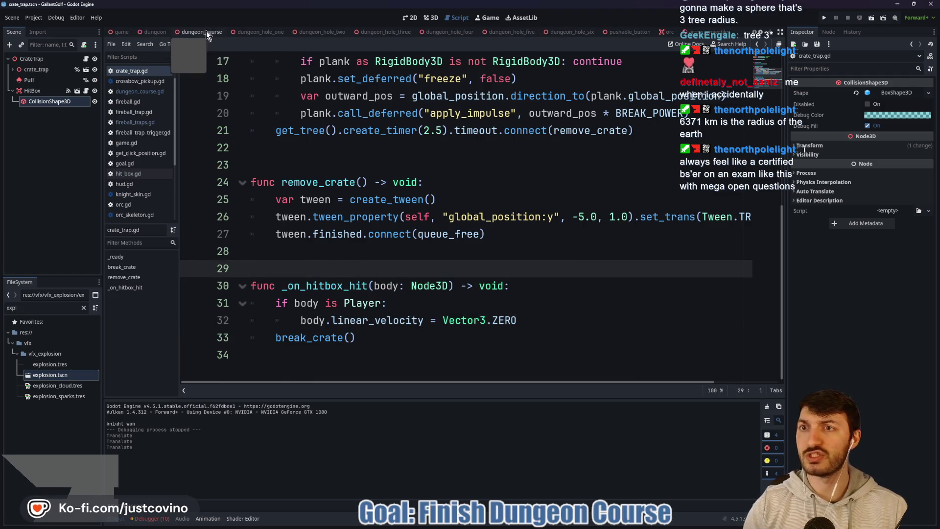
scroll(207, 30, up, 5)
click(201, 32)
key(F6)
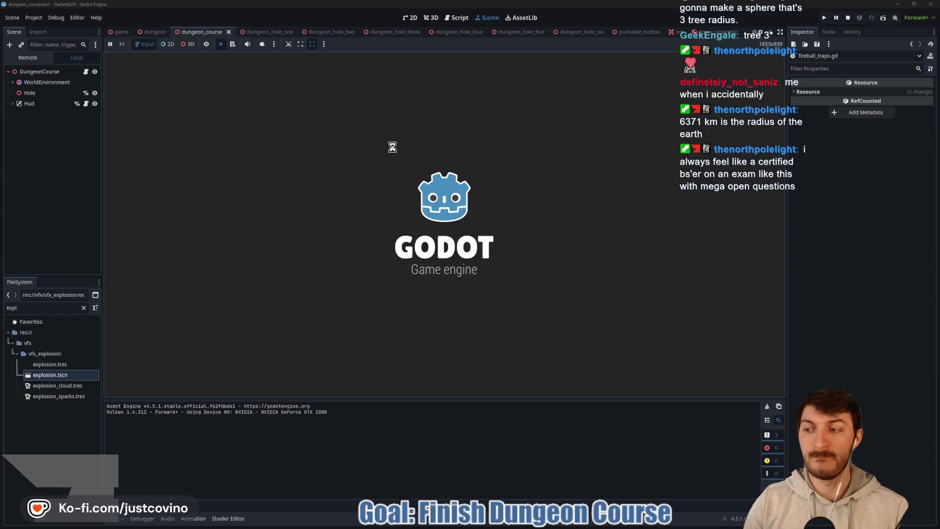
Load hole 6 from the dev console, shoot the ball through the crate trap, then stop the game
key(grave)
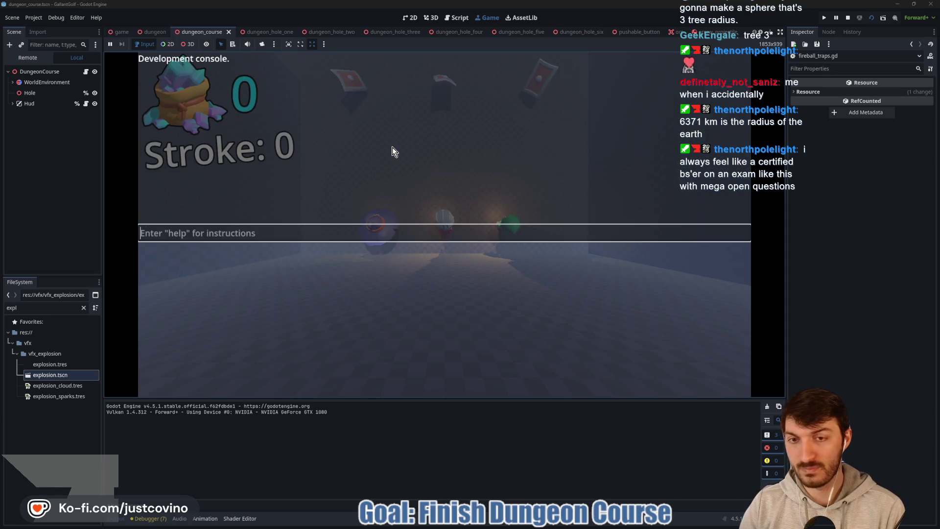
text(hole 6)
key(Return)
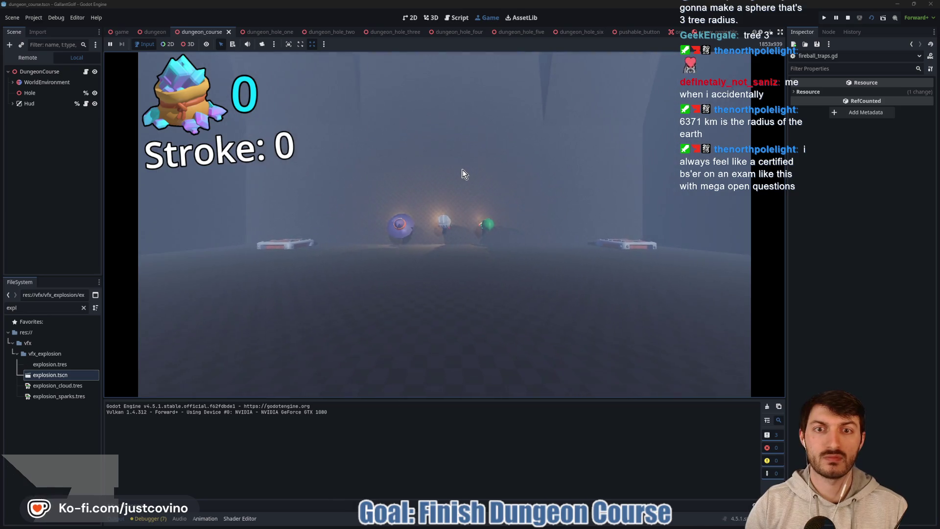
drag(441, 225, 443, 340)
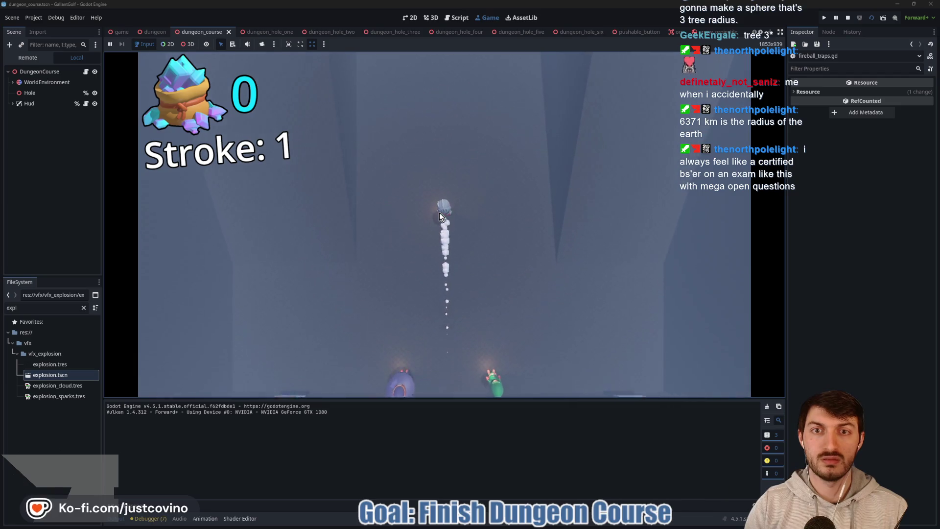
drag(439, 212, 425, 300)
drag(457, 220, 454, 290)
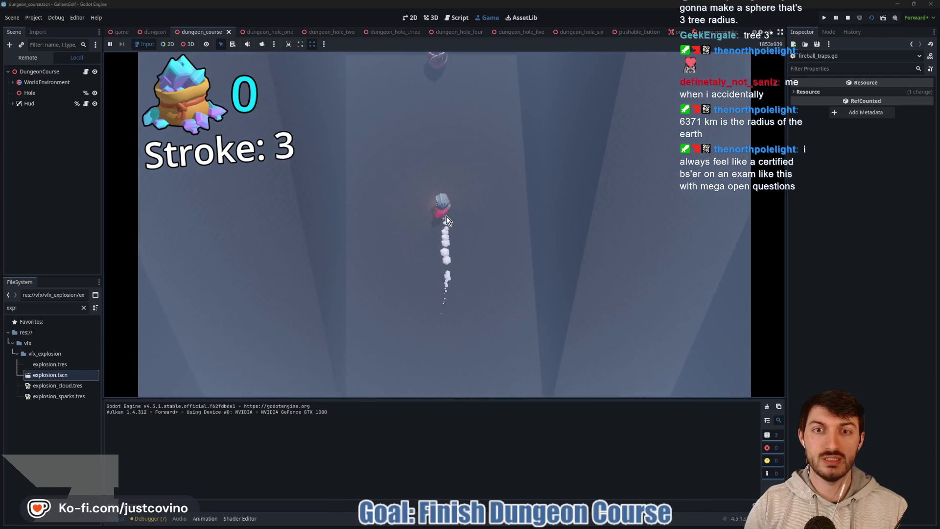
drag(441, 211, 441, 278)
drag(440, 209, 441, 279)
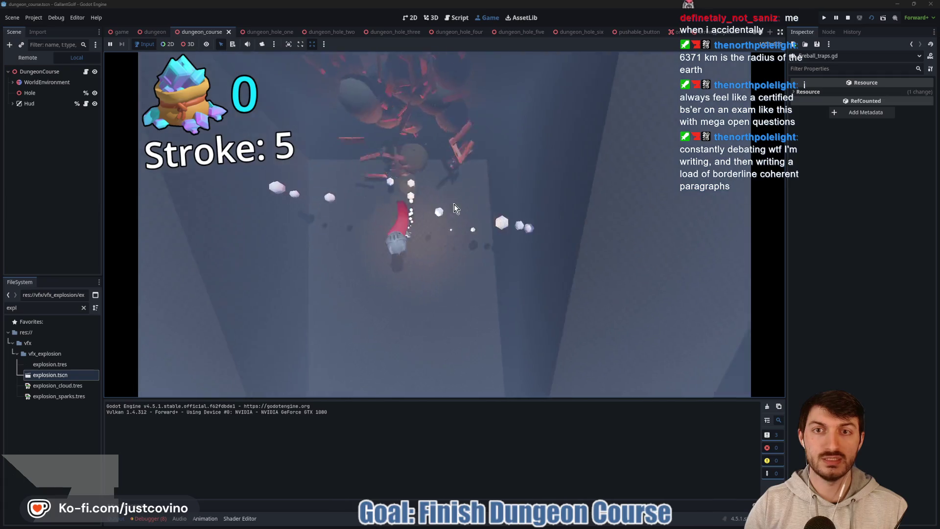
mouse_move(468, 251)
mouse_down()
mouse_move(469, 266)
mouse_move(496, 289)
mouse_up()
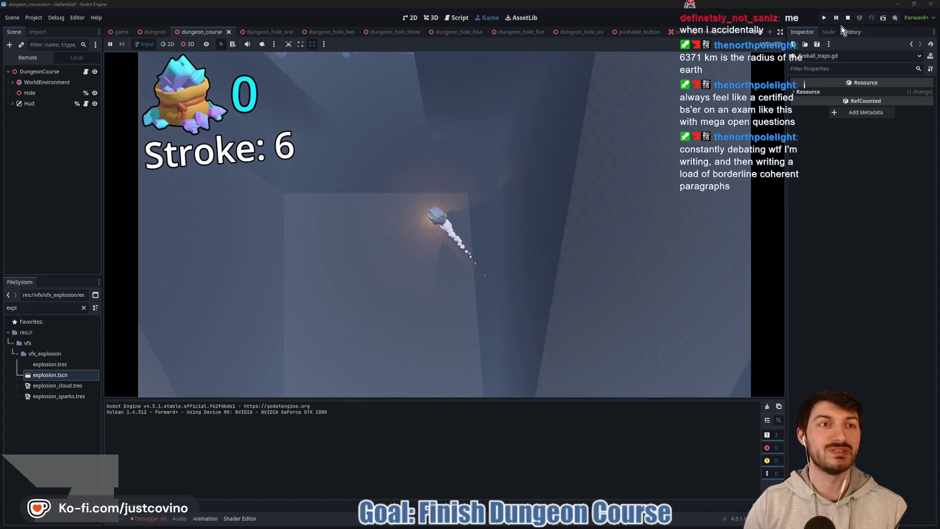
click(848, 17)
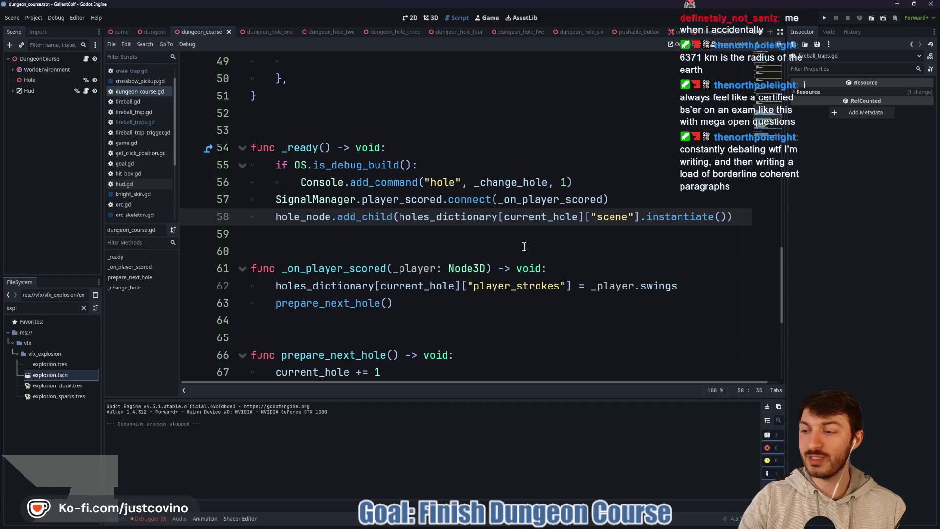
click(428, 246)
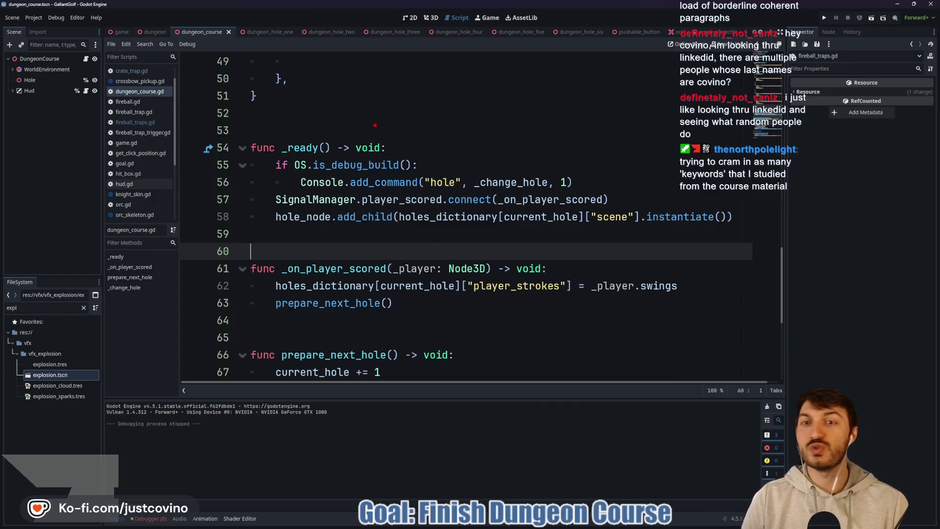
mouse_move(248, 124)
mouse_down()
mouse_move(290, 122)
mouse_move(306, 104)
mouse_move(304, 131)
mouse_move(337, 123)
mouse_up()
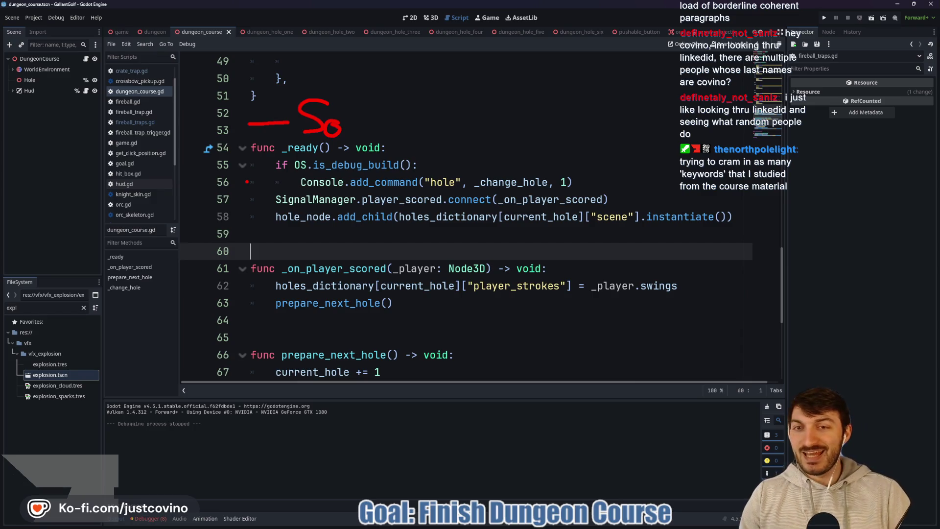
key(e)
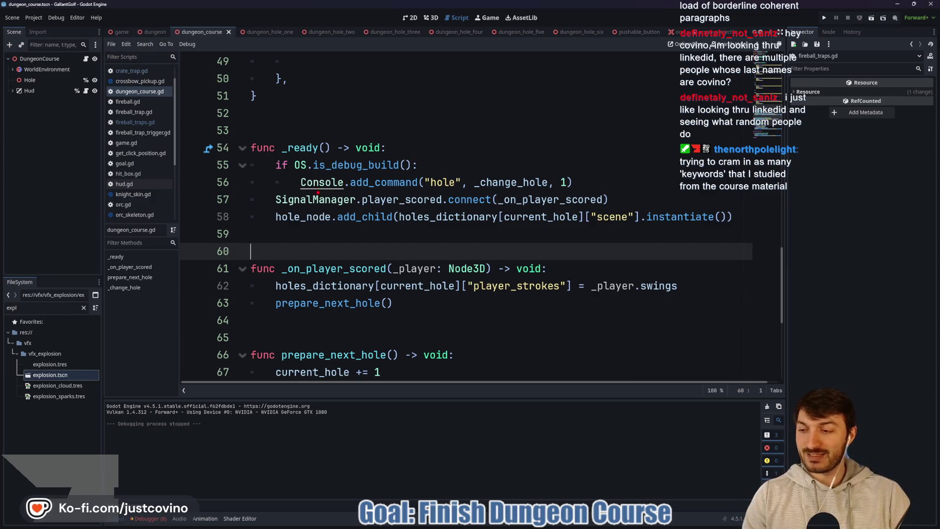
drag(299, 245, 300, 348)
drag(255, 187, 255, 294)
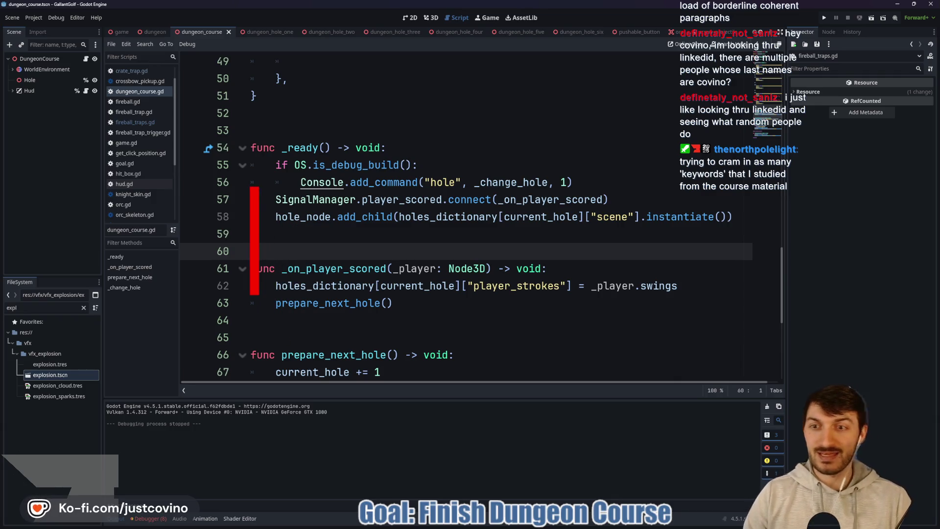
text(Why not?)
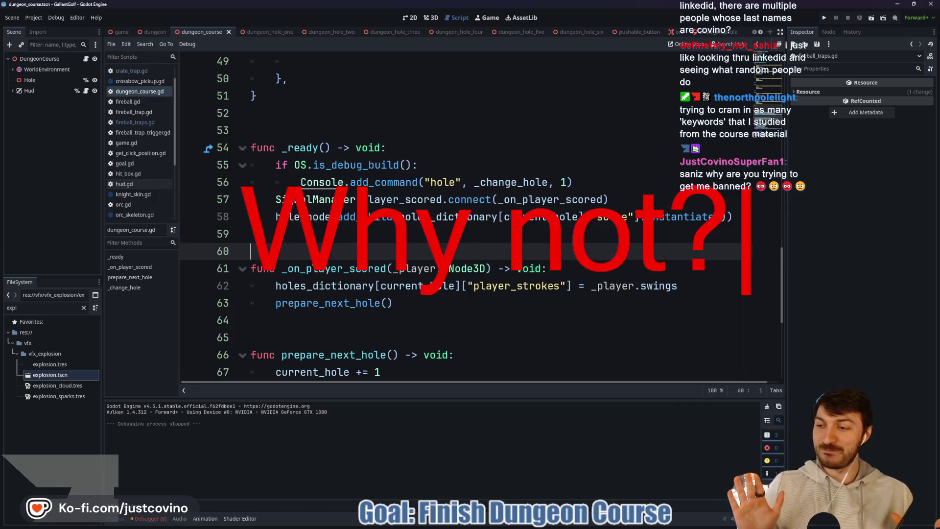
key(Escape)
key(Escape)
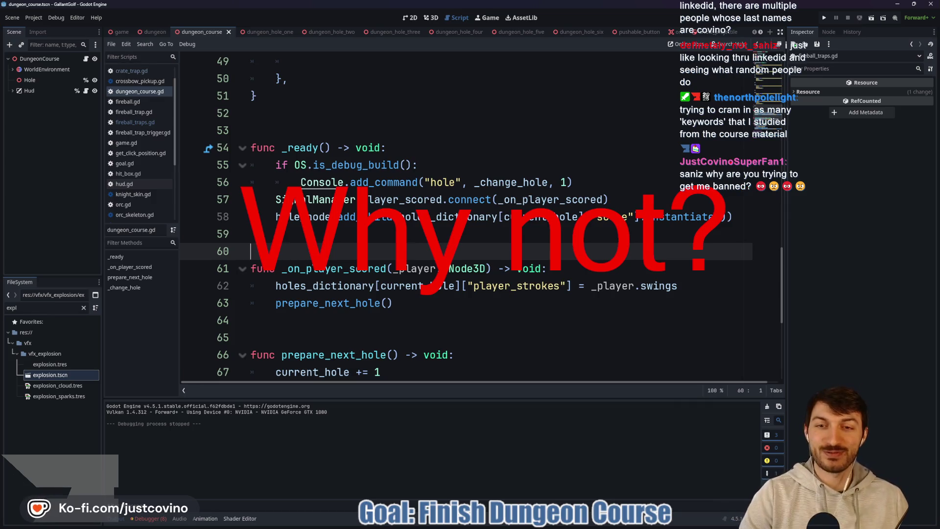
click(419, 234)
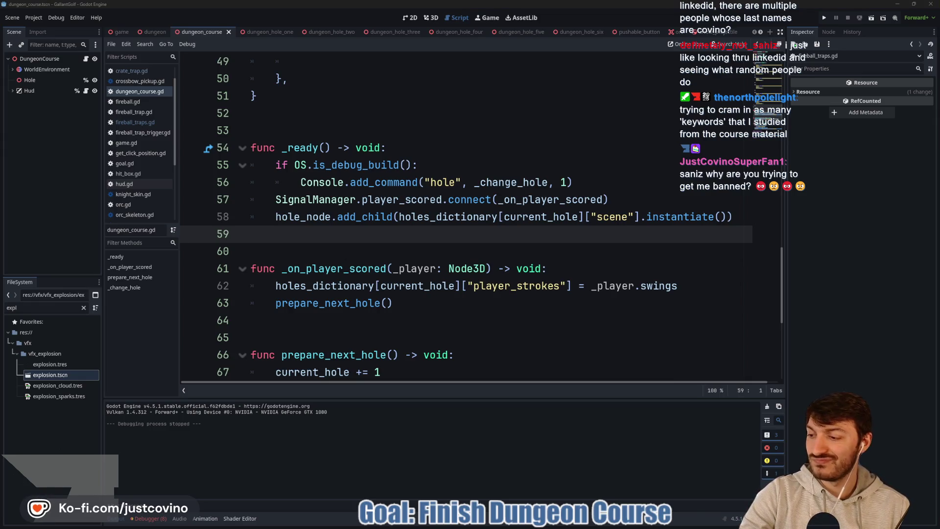
click(412, 287)
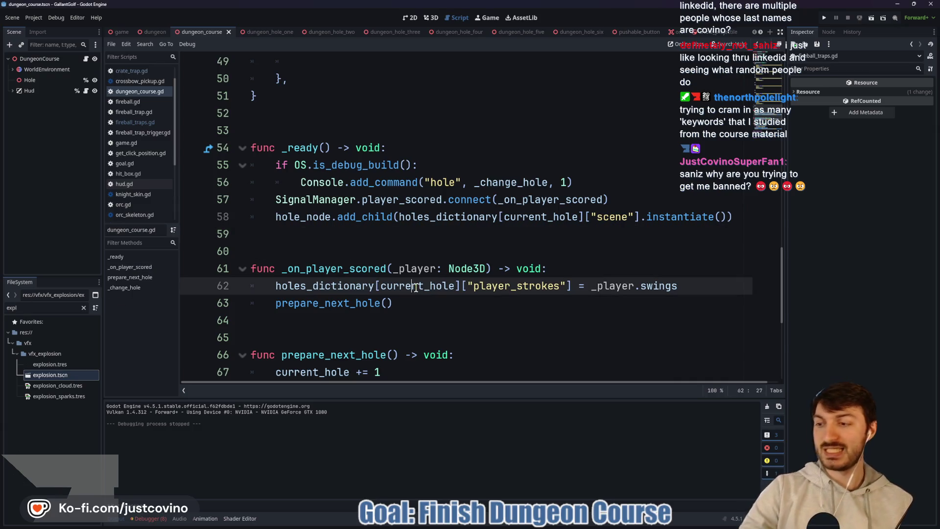
Review lines 51 to 60 of dungeon_course.gd
click(420, 247)
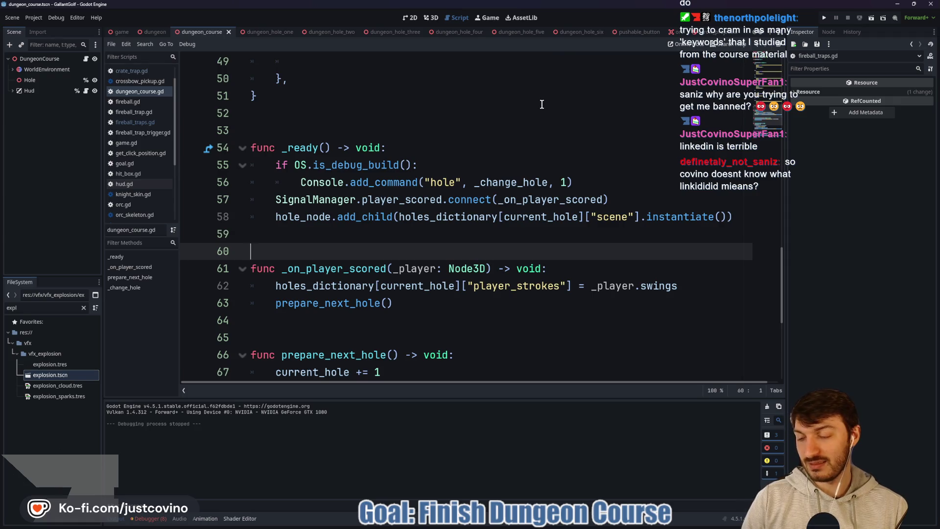
click(541, 100)
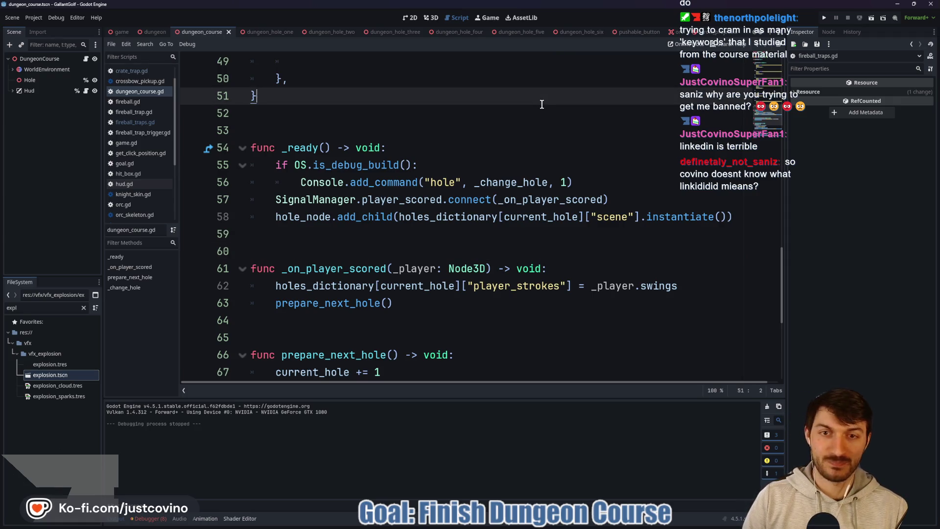
click(430, 116)
Switch to the orc scene and review the is_idle check in orc.gd's _ready
click(676, 32)
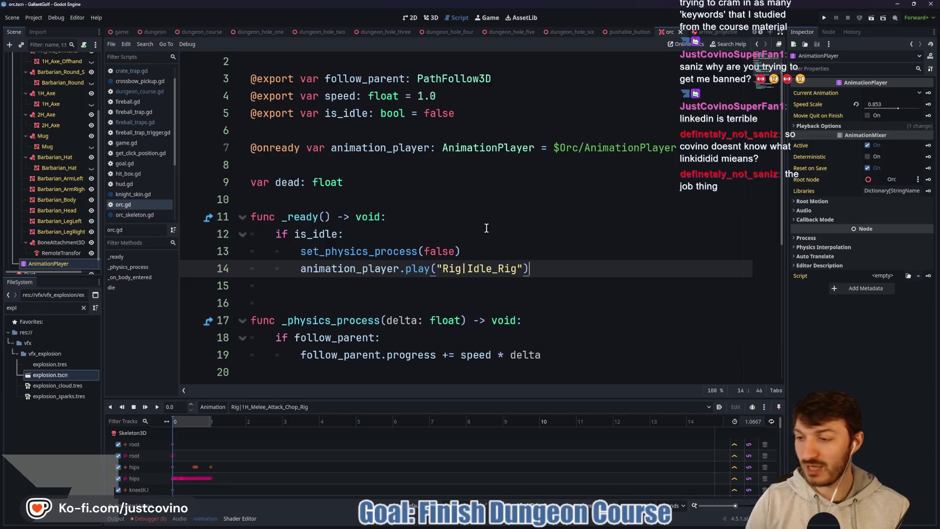
click(414, 233)
click(339, 204)
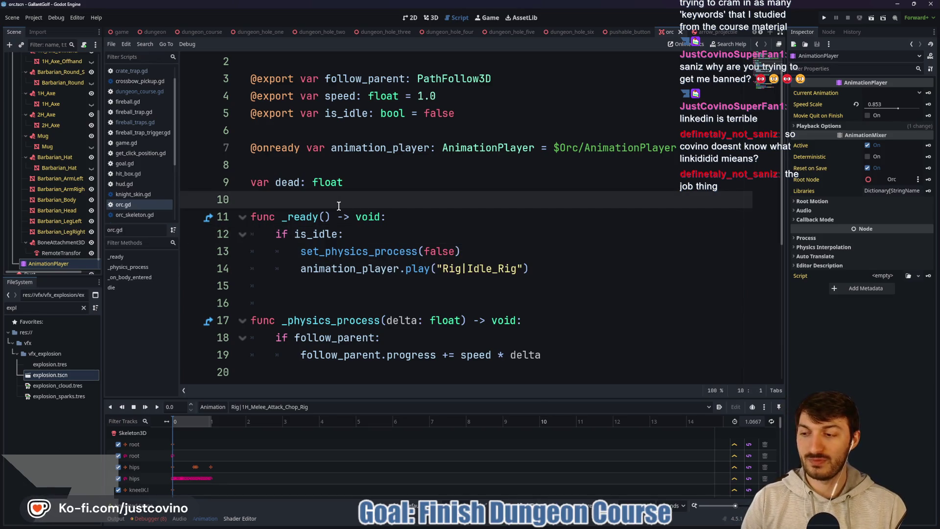